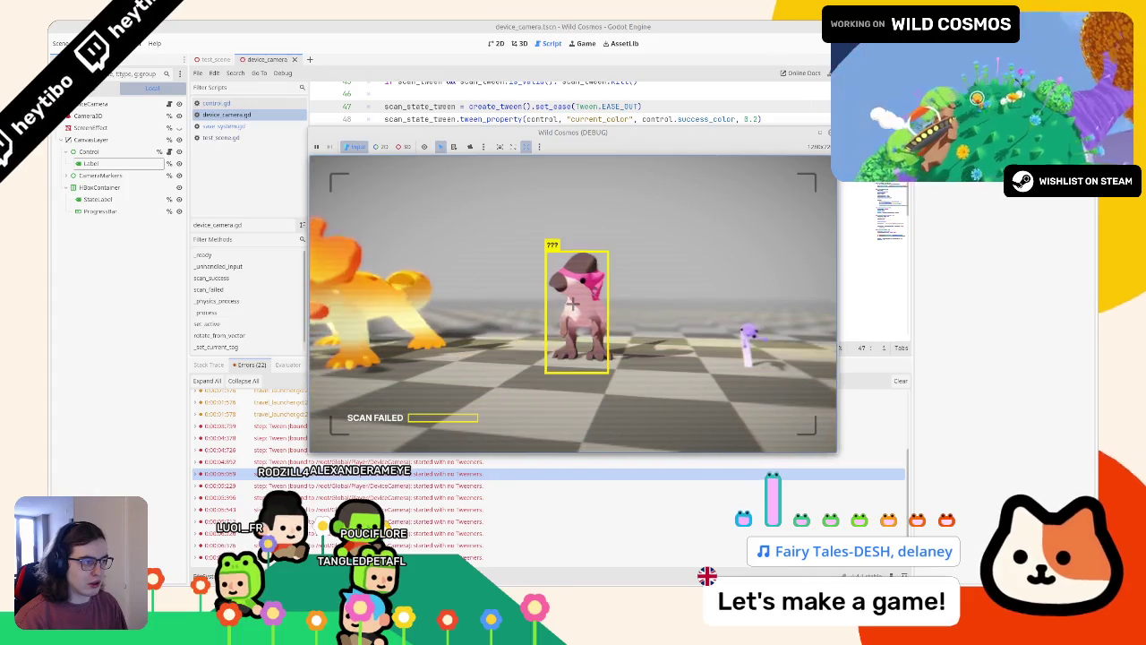
# Relaunch the game, scan the pink creature to a Pygmy helmetheads scan success, then stop it.
pyautogui.press('F5')
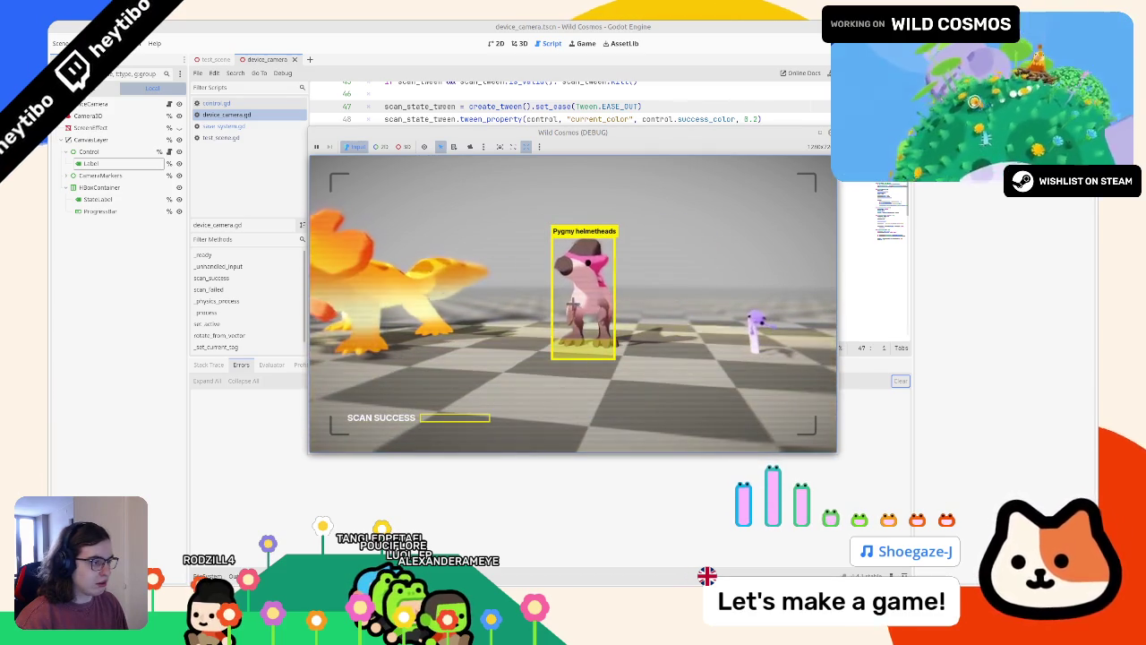
pyautogui.press('F8')
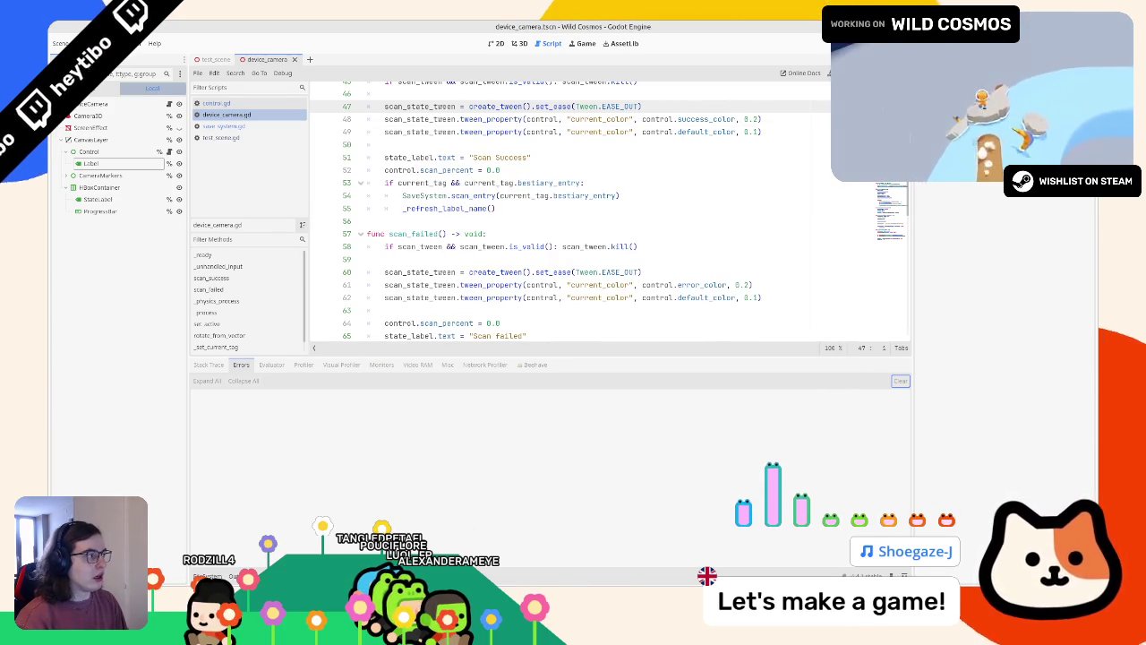
# Delete the HBoxContainer with its status label and progress bar, and save the scene.
pyautogui.click(98, 173)
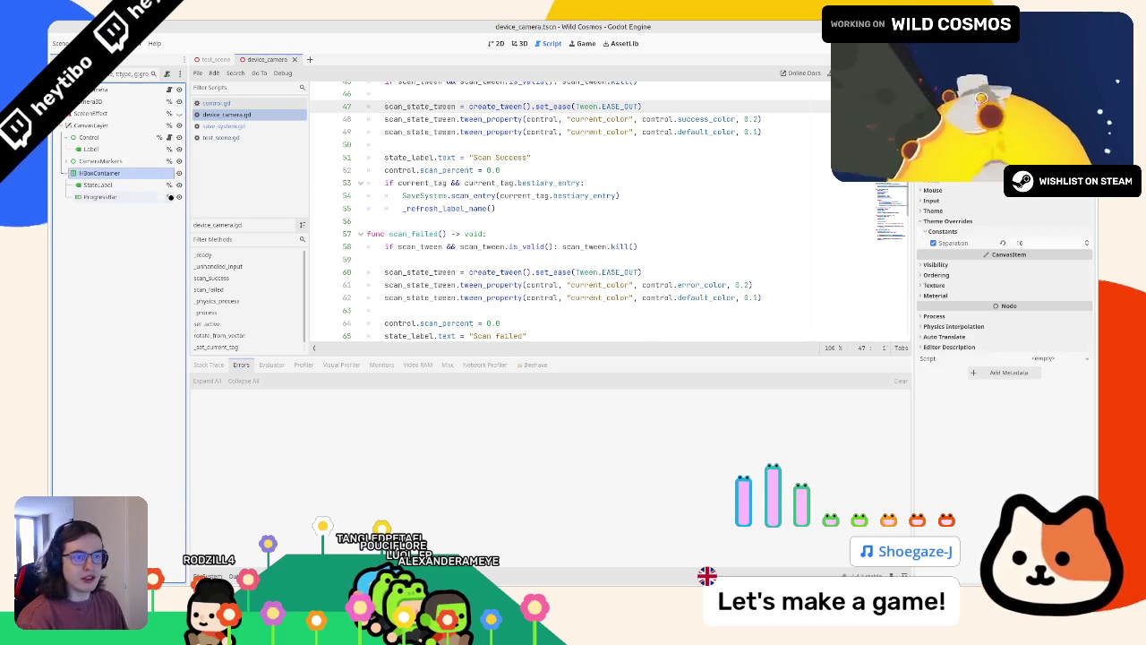
pyautogui.press('Delete')
pyautogui.press('Return')
pyautogui.hotkey('ctrl', 's')
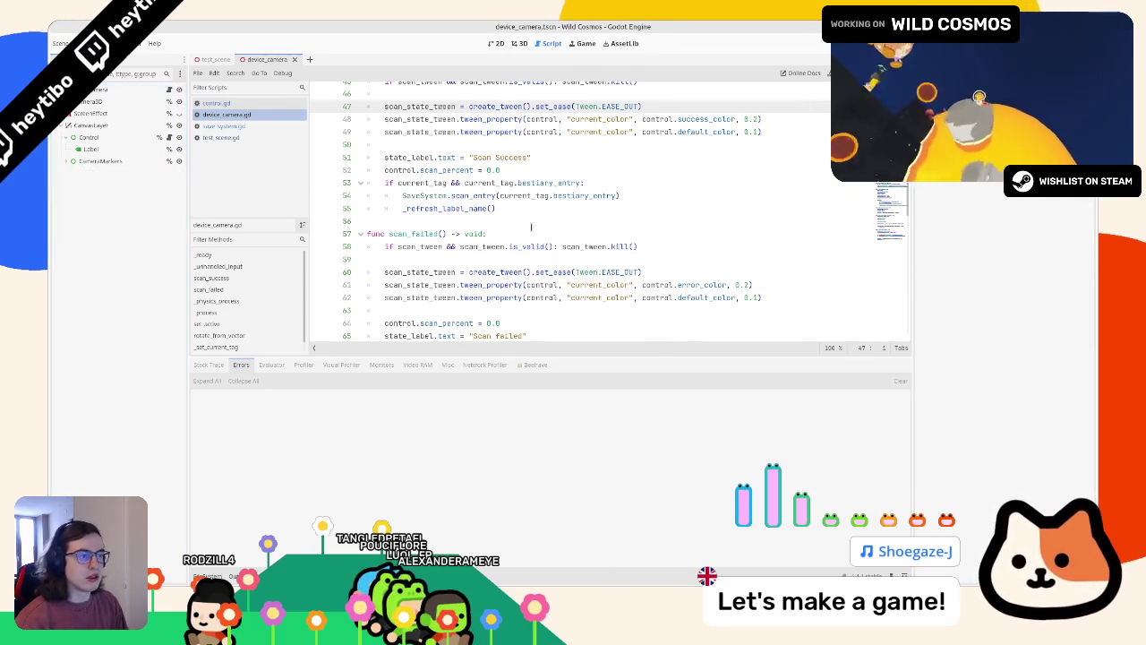
# Search device_camera.gd for state_label and delete the state_label and progress_bar declarations.
pyautogui.hotkey('ctrl', 'f')
pyautogui.write('state_')
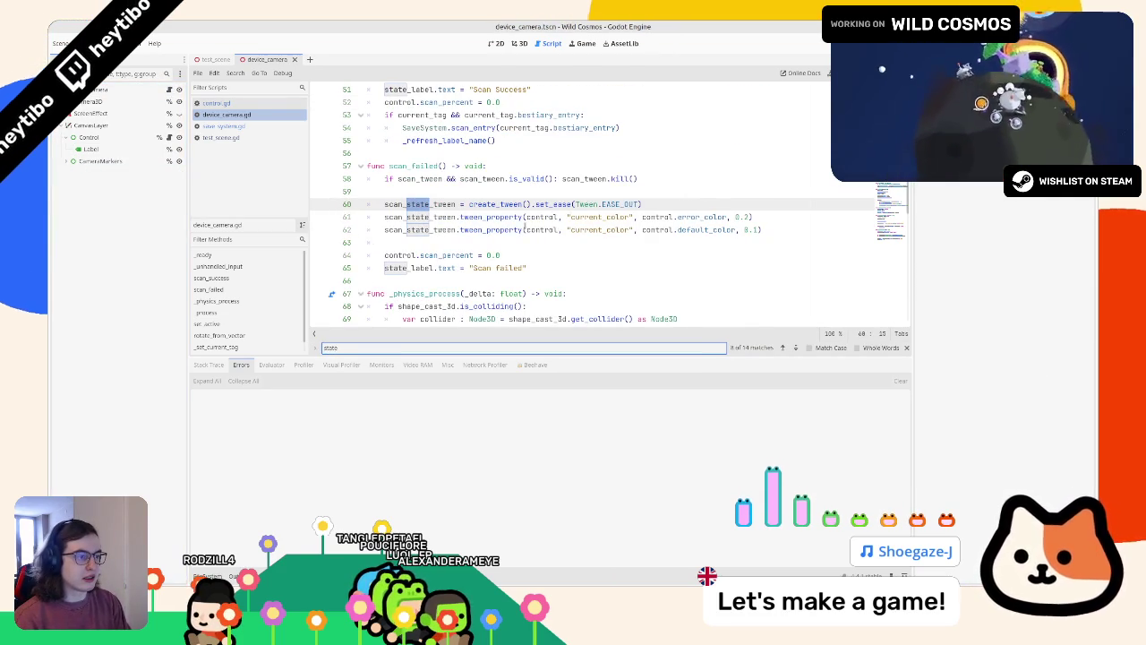
pyautogui.write('labe')
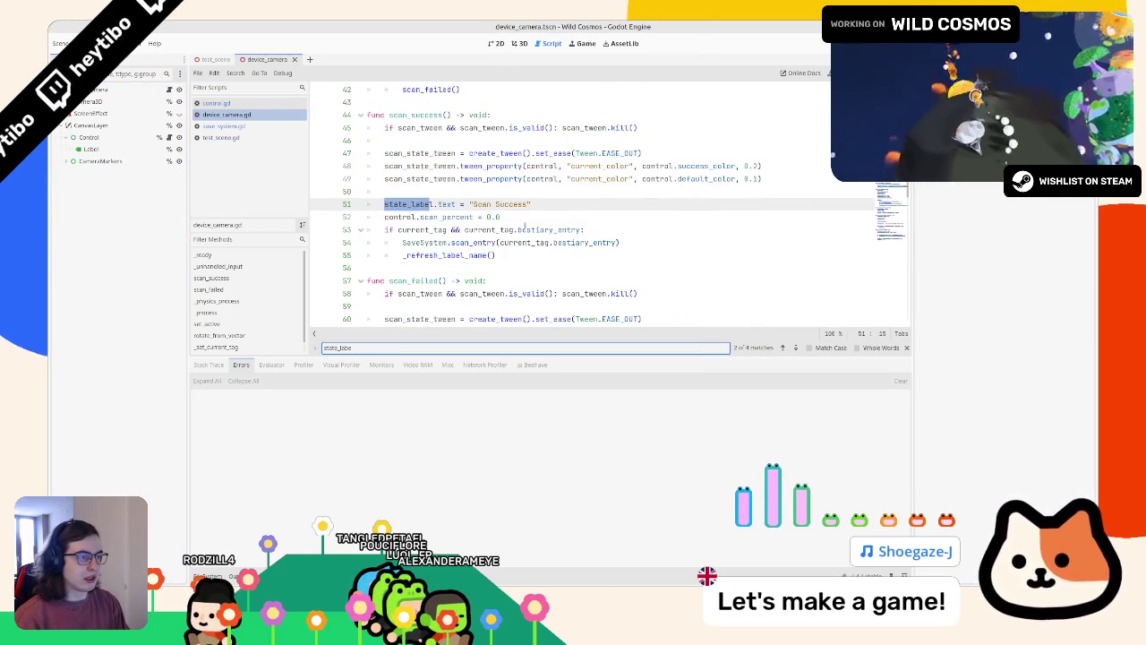
pyautogui.press('Return')
pyautogui.press('Return')
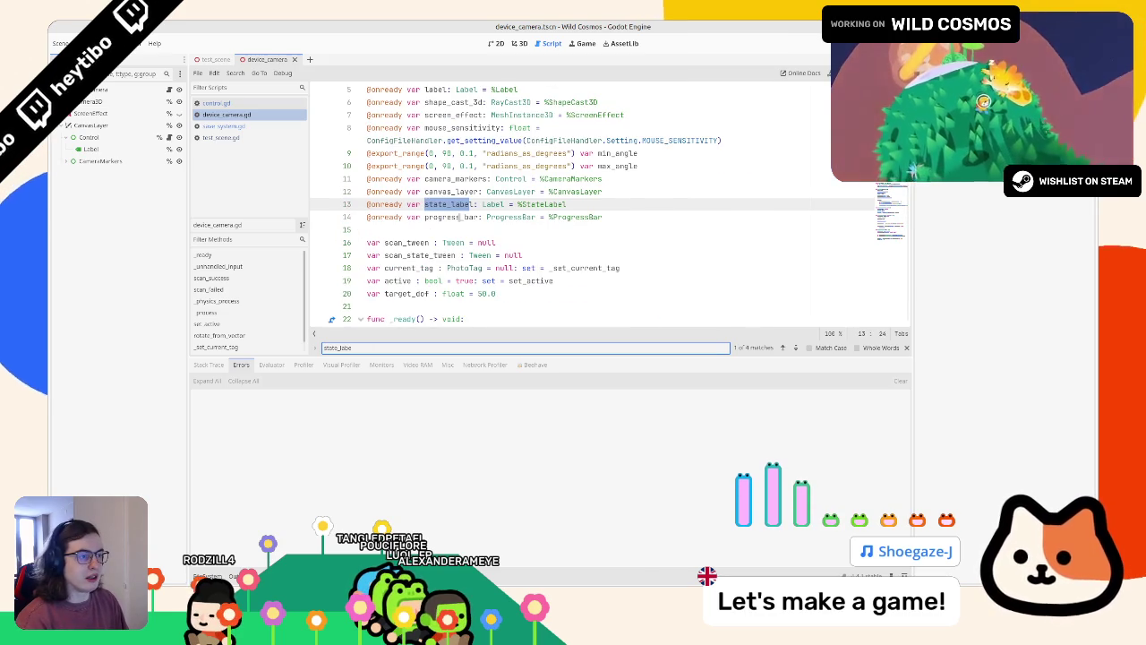
pyautogui.press('Escape')
pyautogui.hotkey('shift', 'Down')
pyautogui.press('BackSpace')
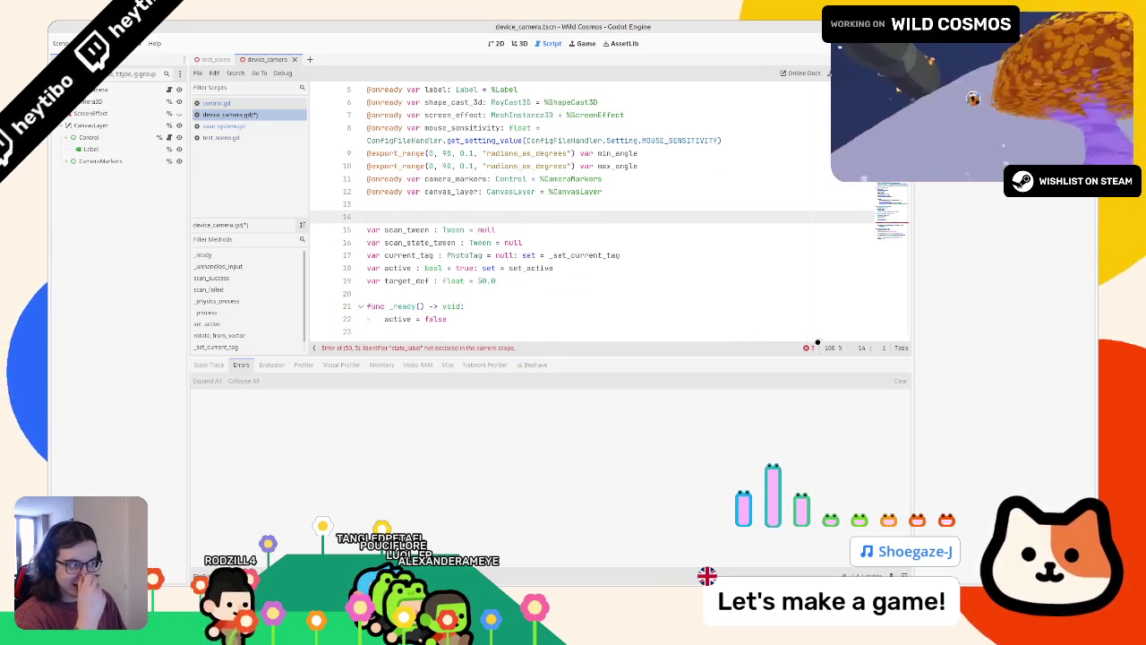
# Remove the leftover state_label lines 50, 63 and 110 via the Errors list, then relaunch the game.
pyautogui.click(807, 347)
pyautogui.scroll(-3, 537, 224)
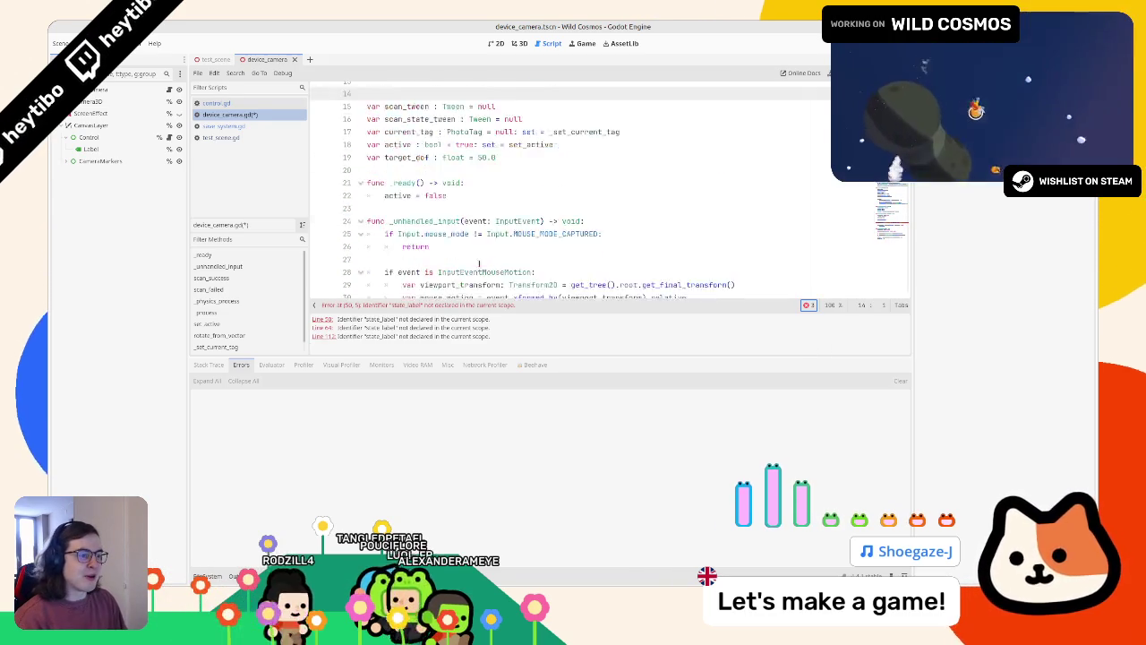
pyautogui.click(361, 319)
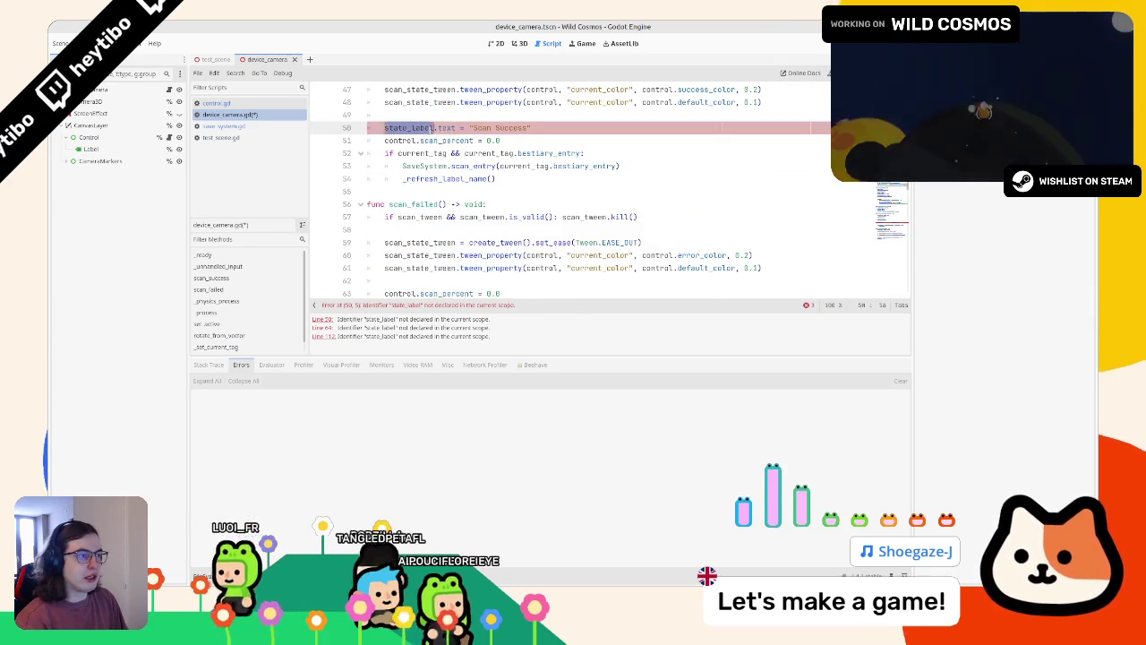
pyautogui.hotkey('ctrl', 'shift', 'k')
pyautogui.doubleClick(446, 294)
pyautogui.hotkey('ctrl', 'shift', 'k')
pyautogui.scroll(-8, 446, 287)
pyautogui.scroll(-8, 444, 266)
pyautogui.tripleClick(465, 269)
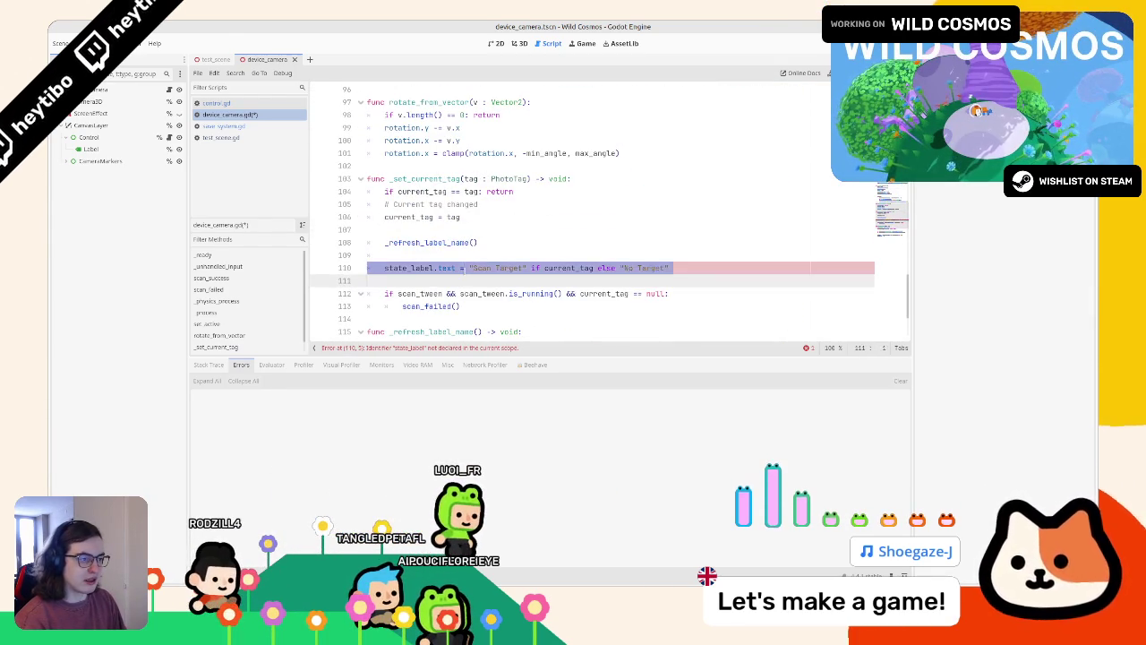
pyautogui.press('BackSpace')
pyautogui.press('BackSpace')
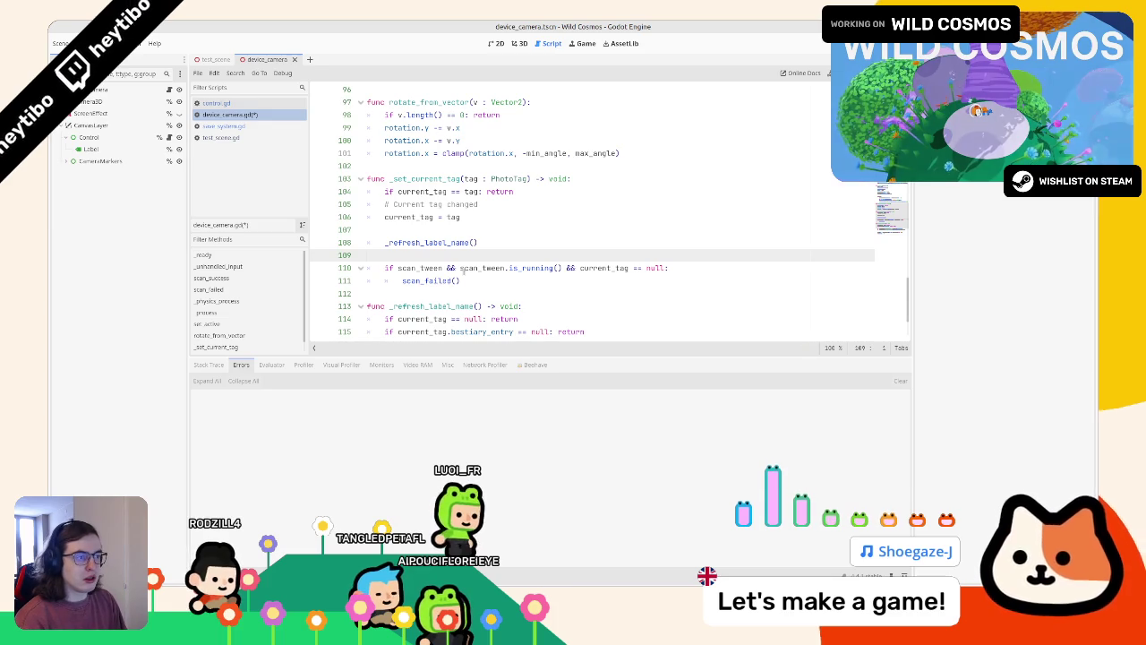
pyautogui.press('F6')
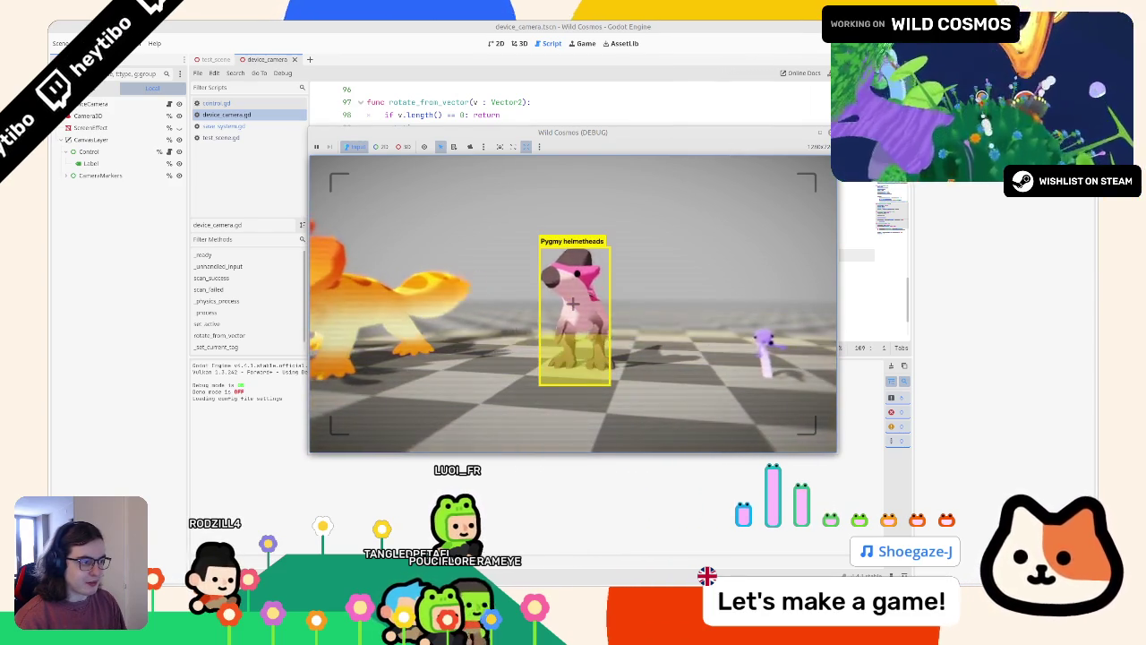
# Stop the game, rerun it from the script to test scanning, then open save_system.gd.
pyautogui.press('F8')
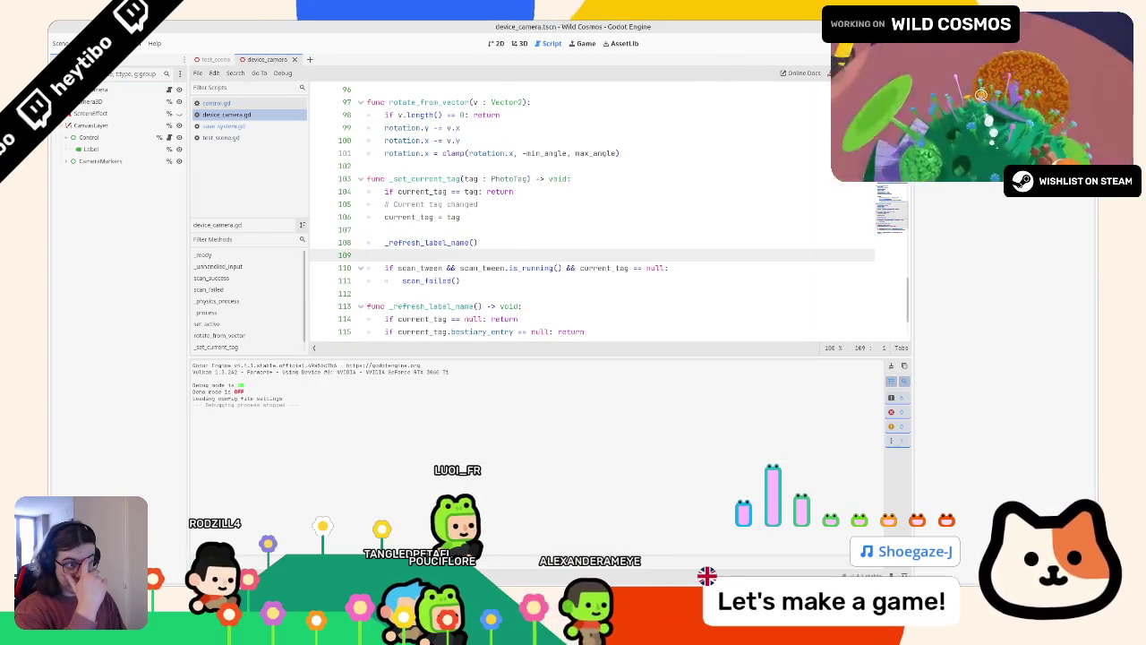
pyautogui.click(512, 43)
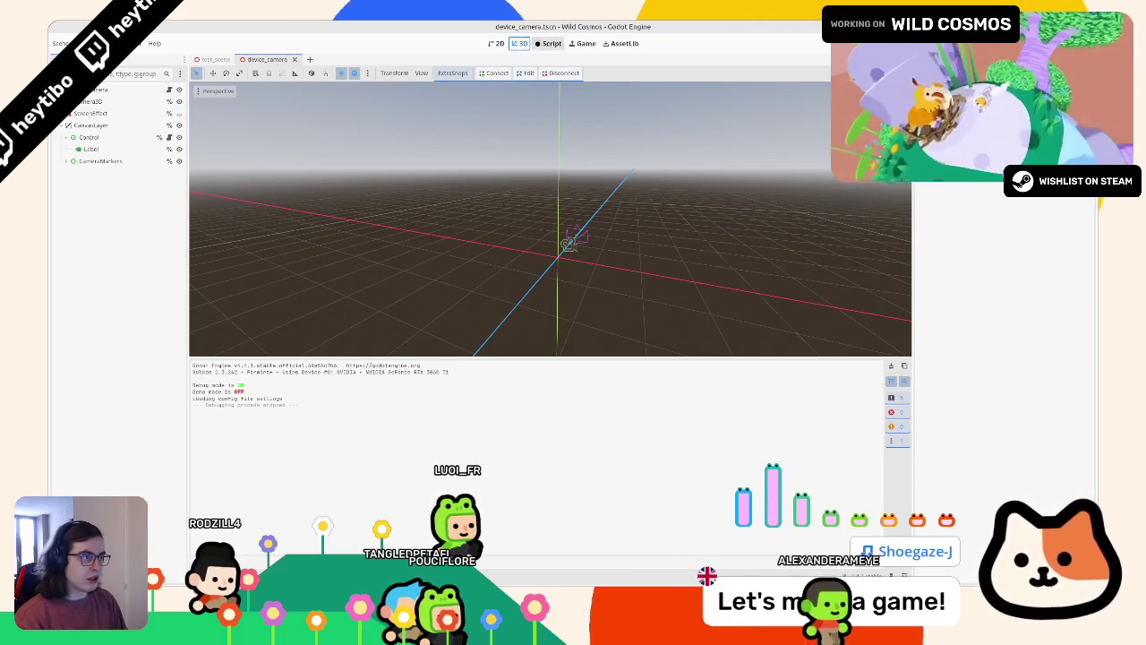
pyautogui.hotkey('ctrl', 'F3')
pyautogui.press('F5')
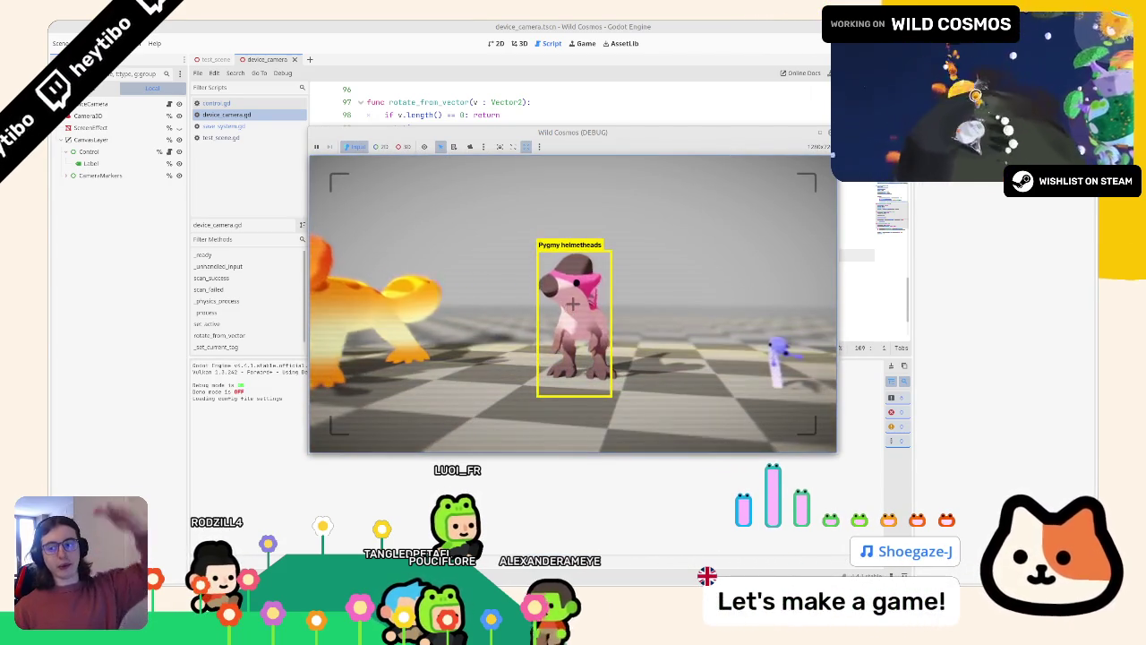
pyautogui.press('F8')
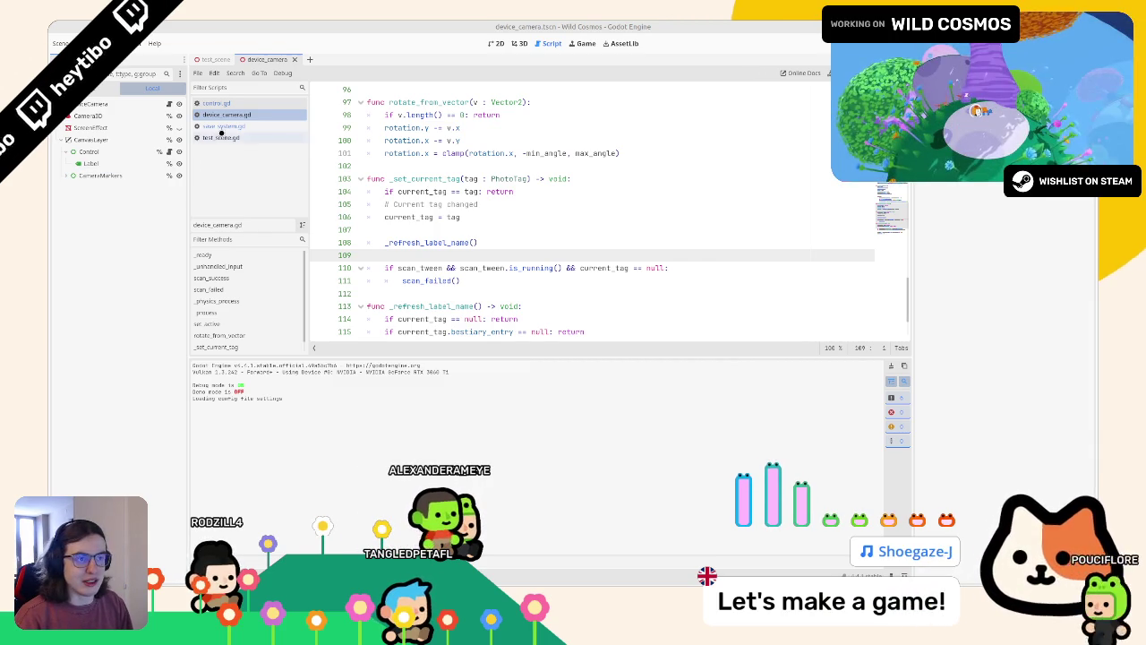
pyautogui.click(224, 126)
pyautogui.scroll(-10, 486, 233)
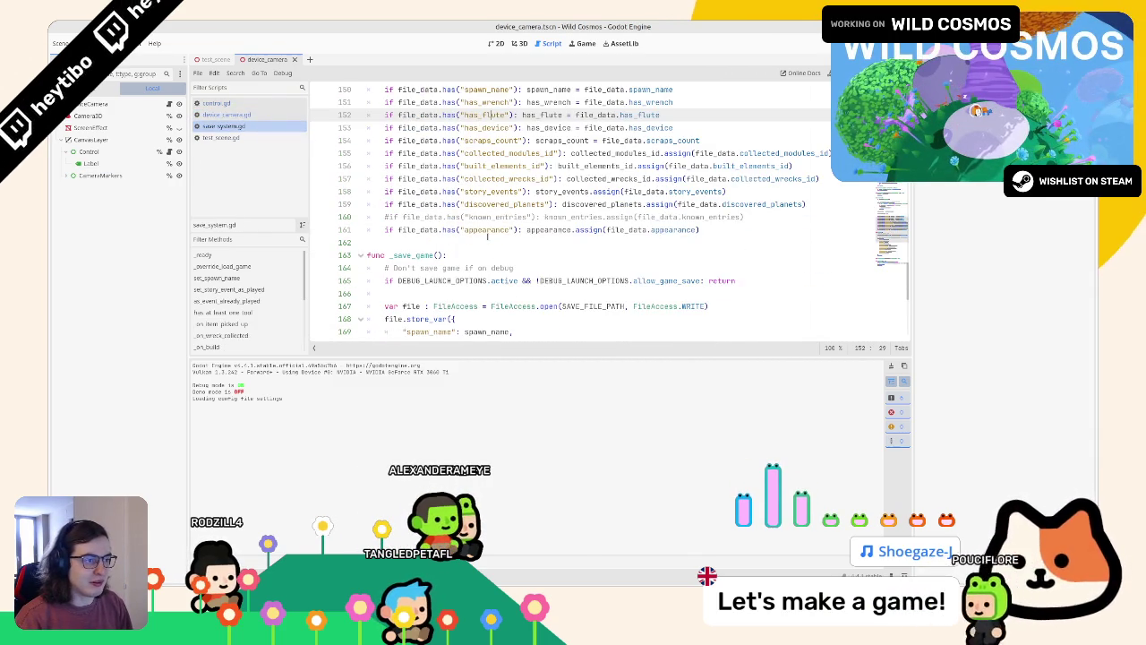
# Uncomment the known_entries restore line near line 160 in save_system.gd.
pyautogui.click(486, 217)
pyautogui.hotkey('ctrl', 'k')
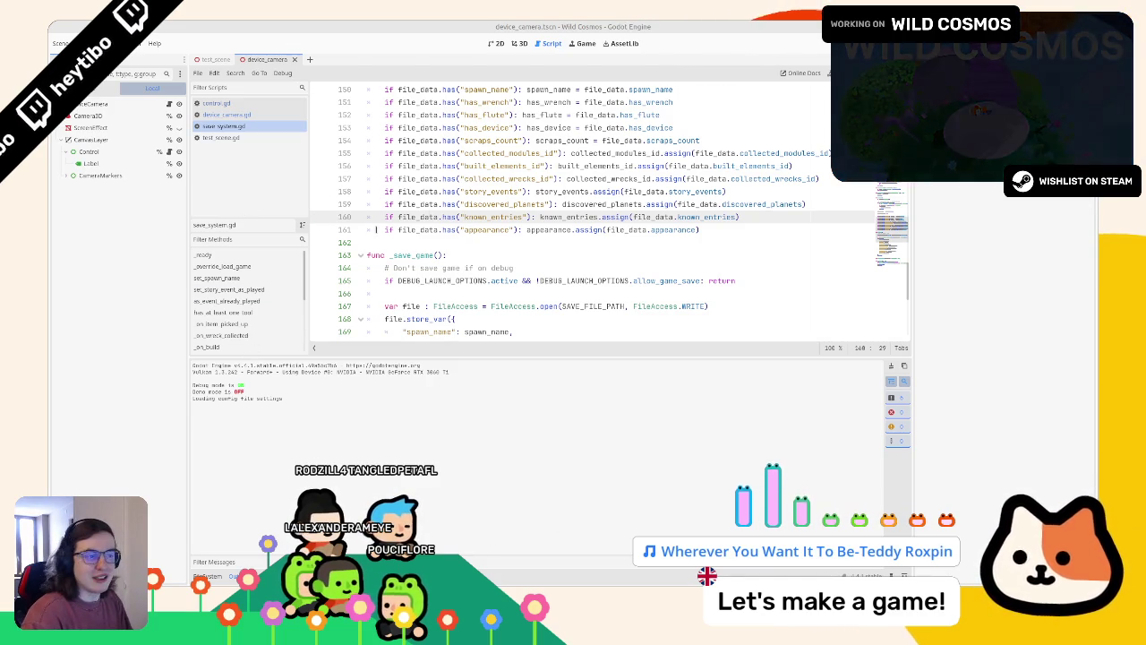
# Test camera mode in a game run, then open scan_entry_label_box.tres's folder in the file manager.
pyautogui.click(228, 115)
pyautogui.click(239, 106)
pyautogui.press('F5')
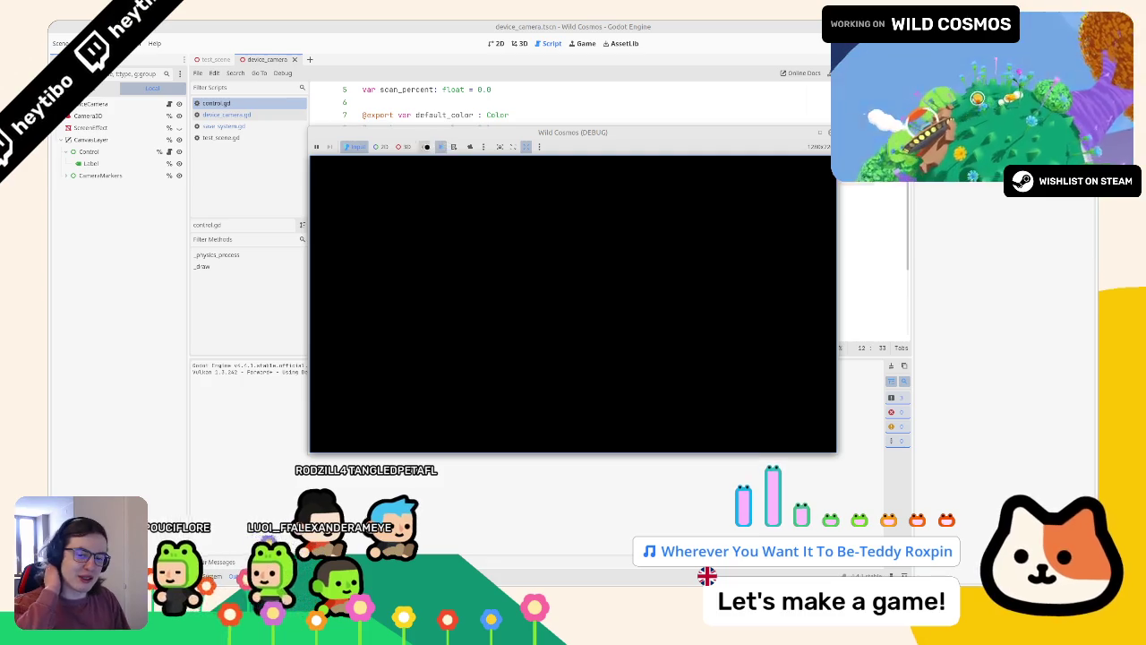
pyautogui.press('Tab')
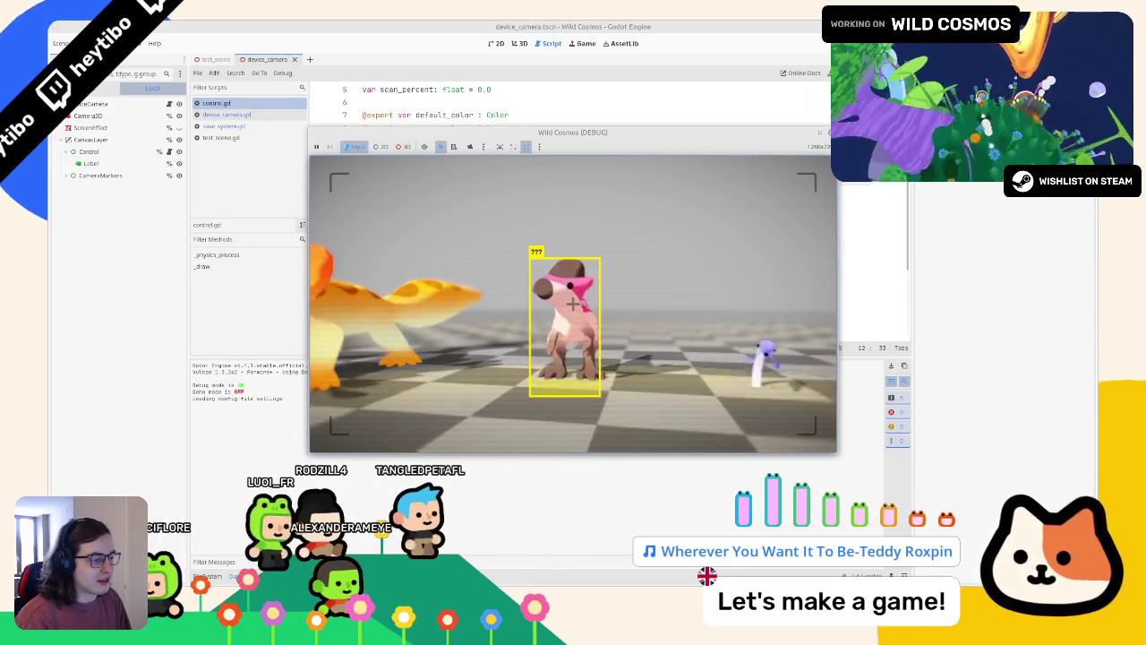
pyautogui.press('Tab')
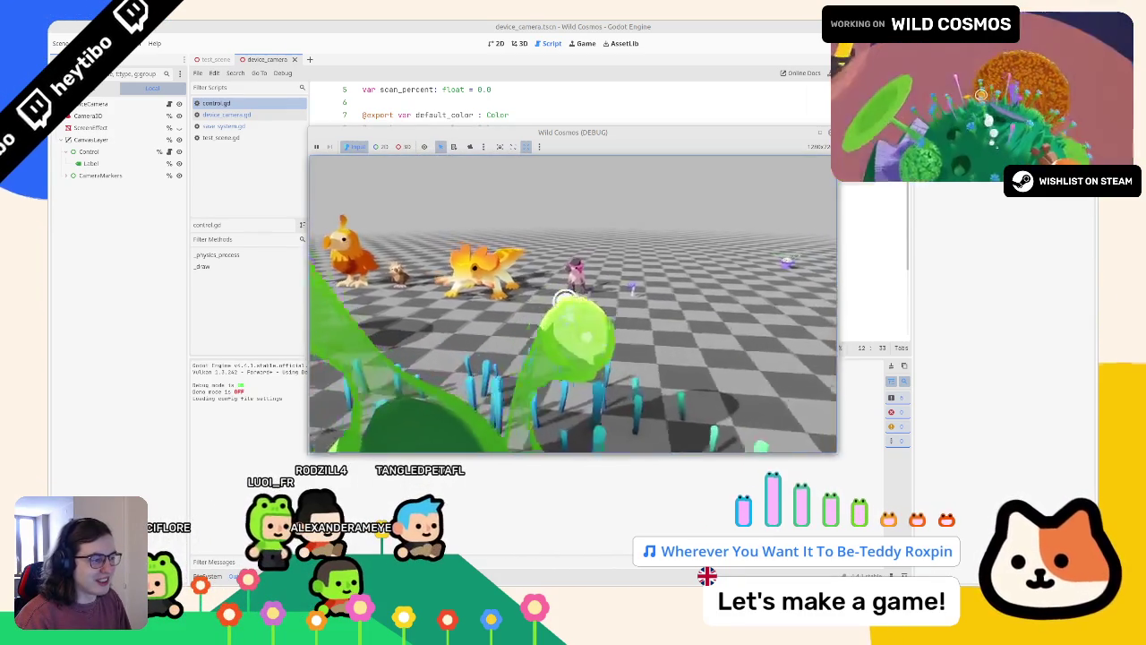
pyautogui.press('Tab')
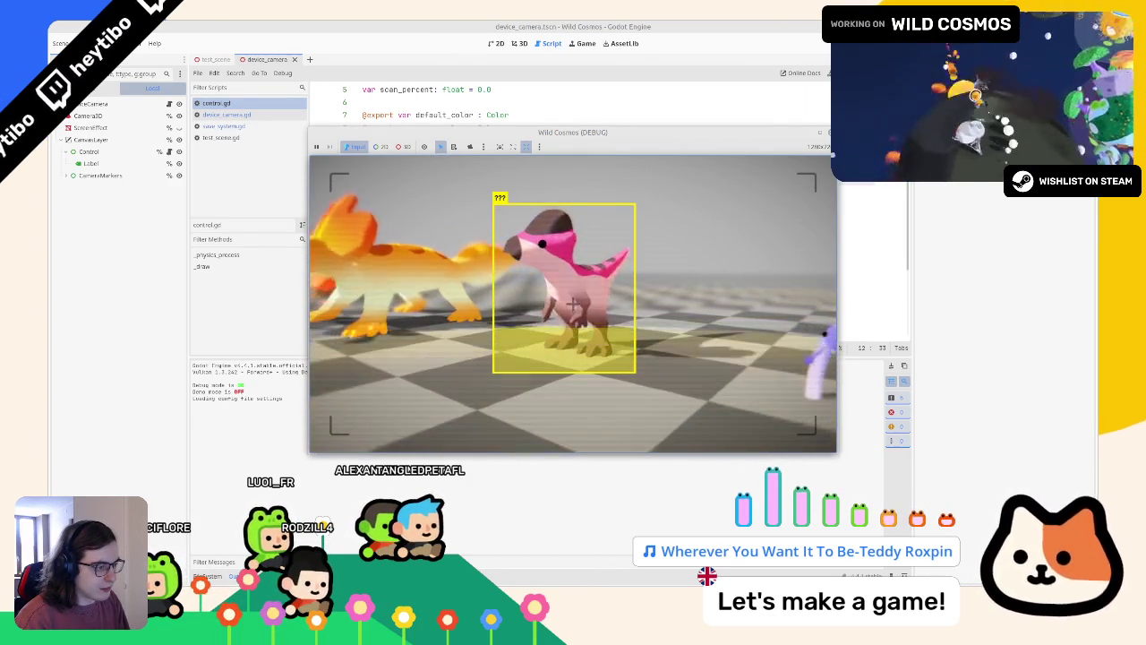
pyautogui.press('F8')
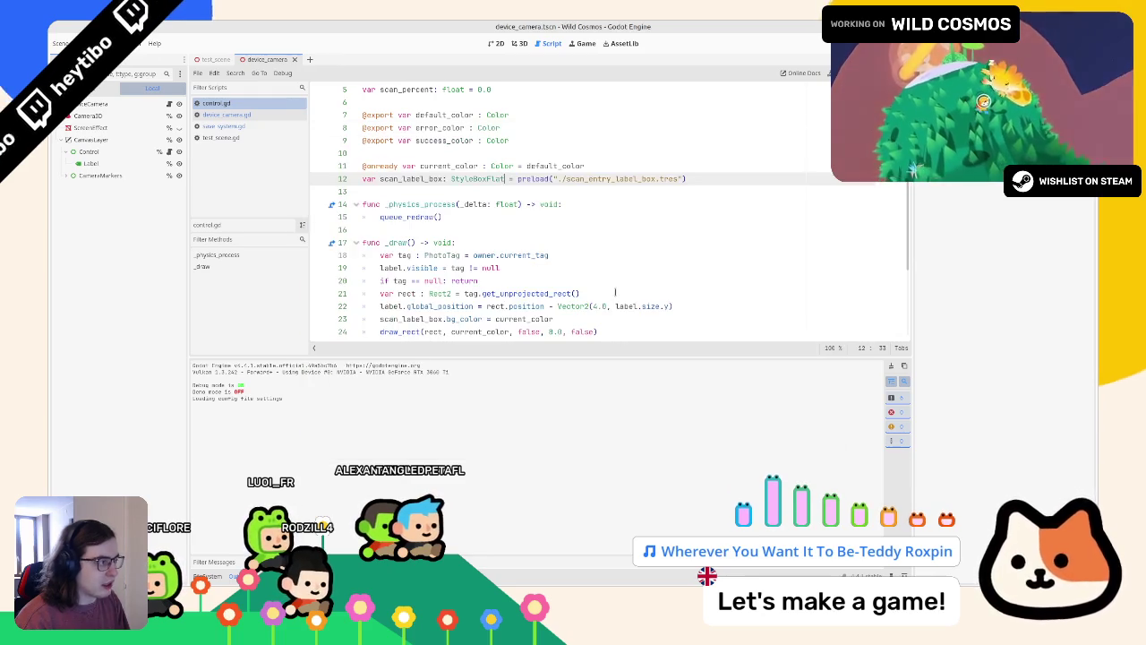
pyautogui.hotkey('alt', 'f')
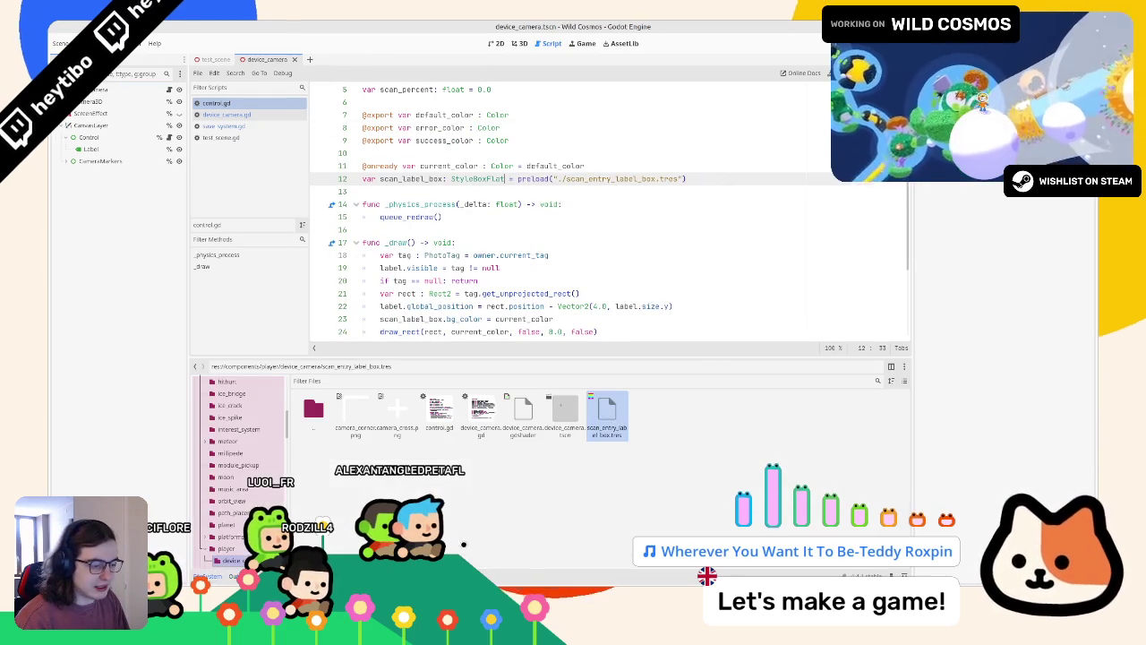
pyautogui.hotkey('alt', 'Tab')
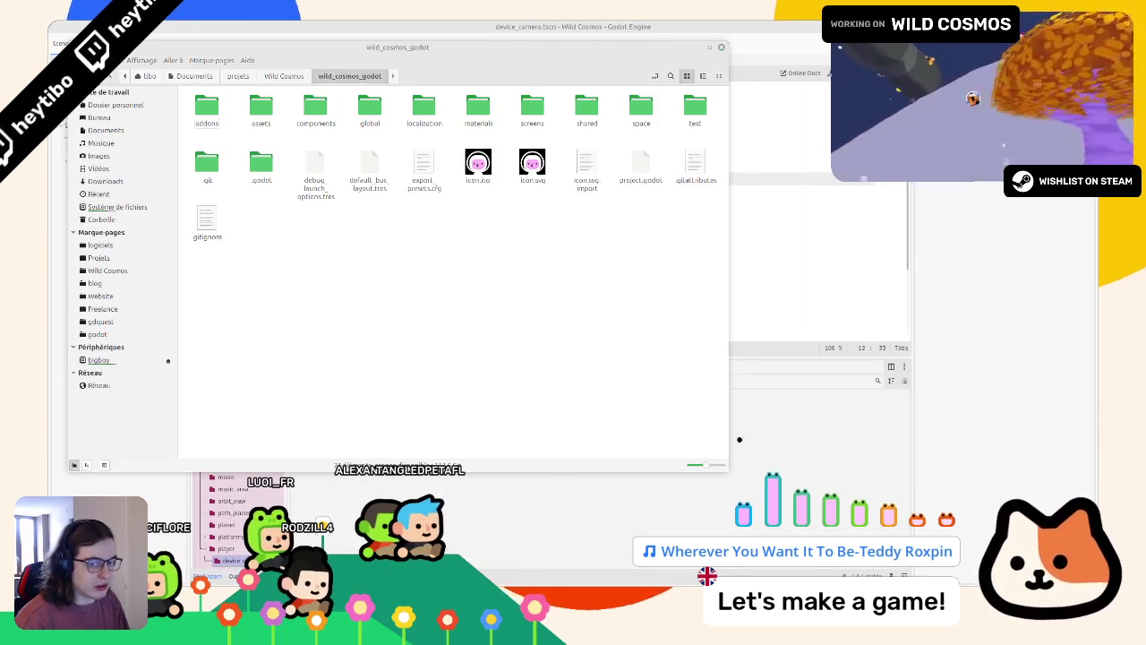
# Leave the file manager window and return to Godot's FileSystem dock.
pyautogui.hotkey('alt', 'Tab')
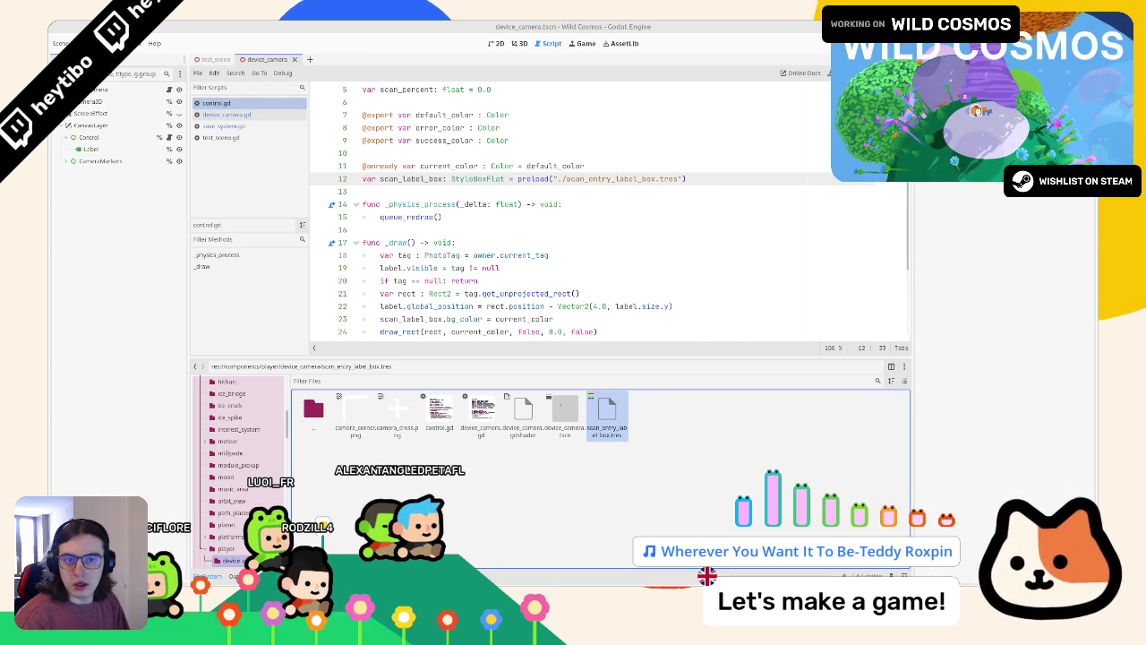
pyautogui.scroll(-3, 609, 215)
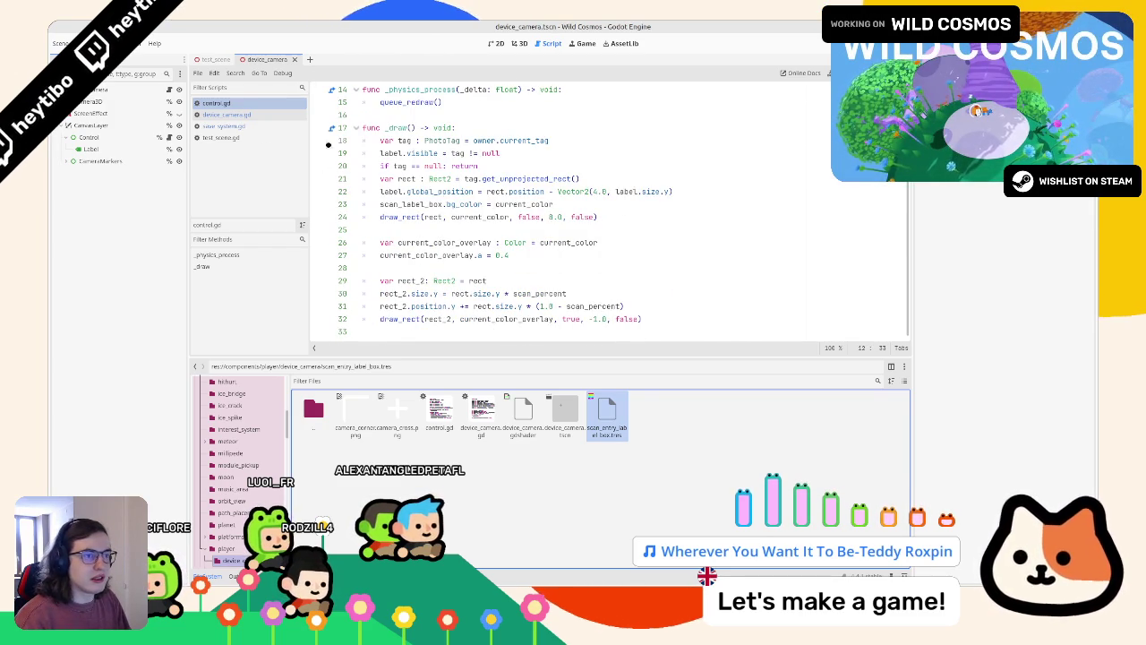
pyautogui.middleClick(219, 103)
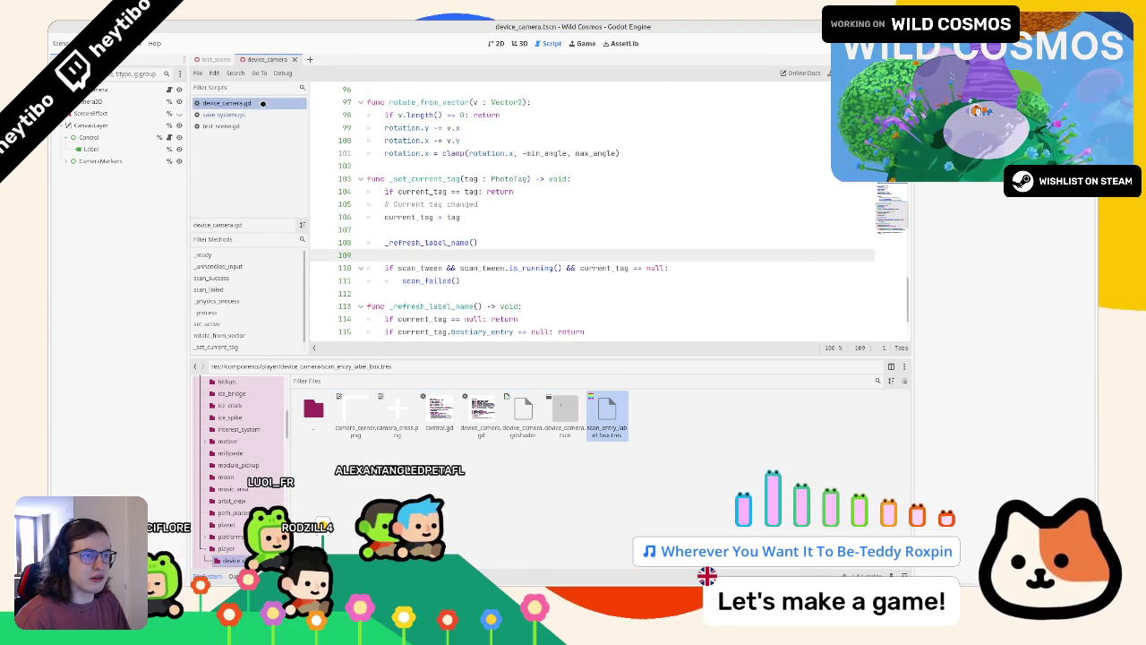
pyautogui.middleClick(240, 127)
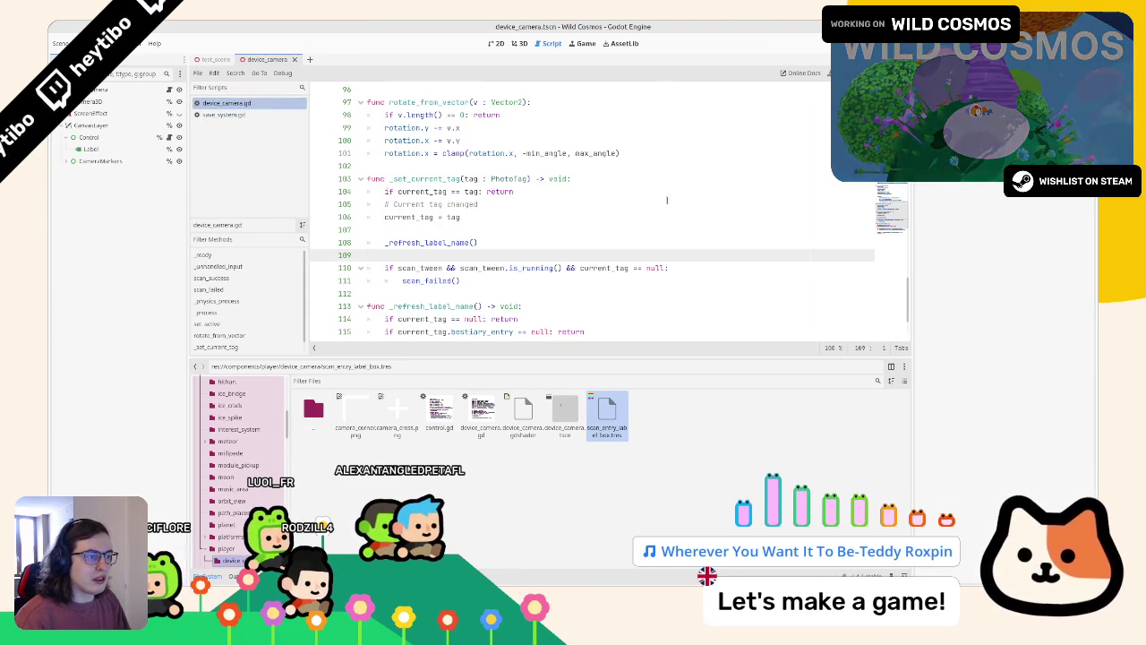
pyautogui.click(232, 115)
pyautogui.click(206, 105)
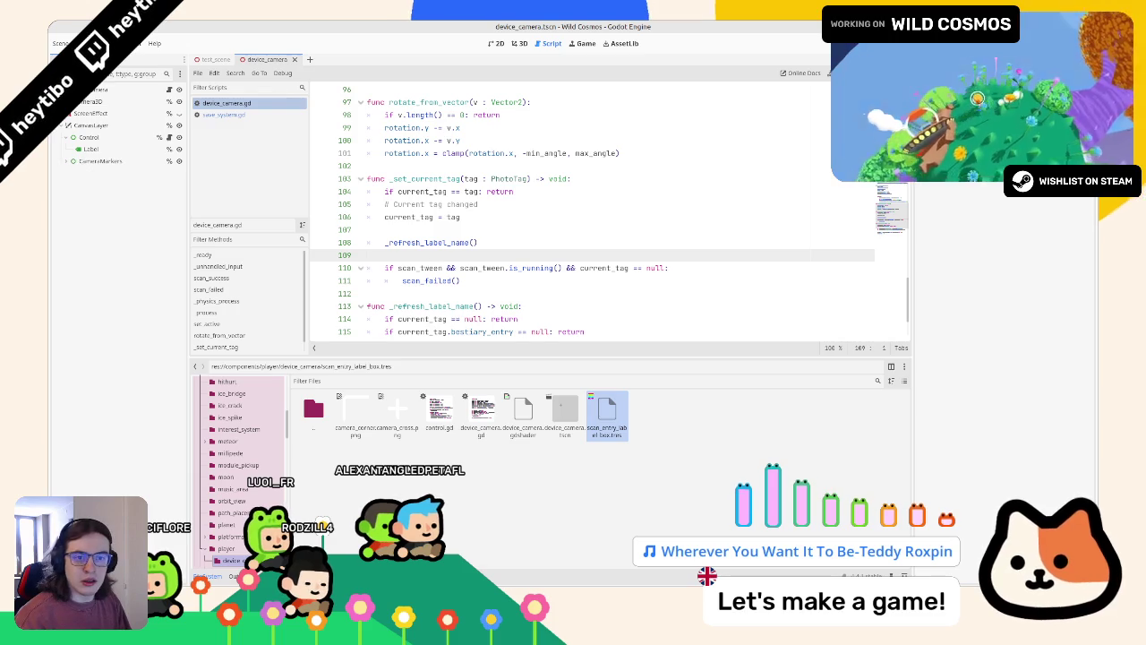
pyautogui.scroll(-2, 448, 229)
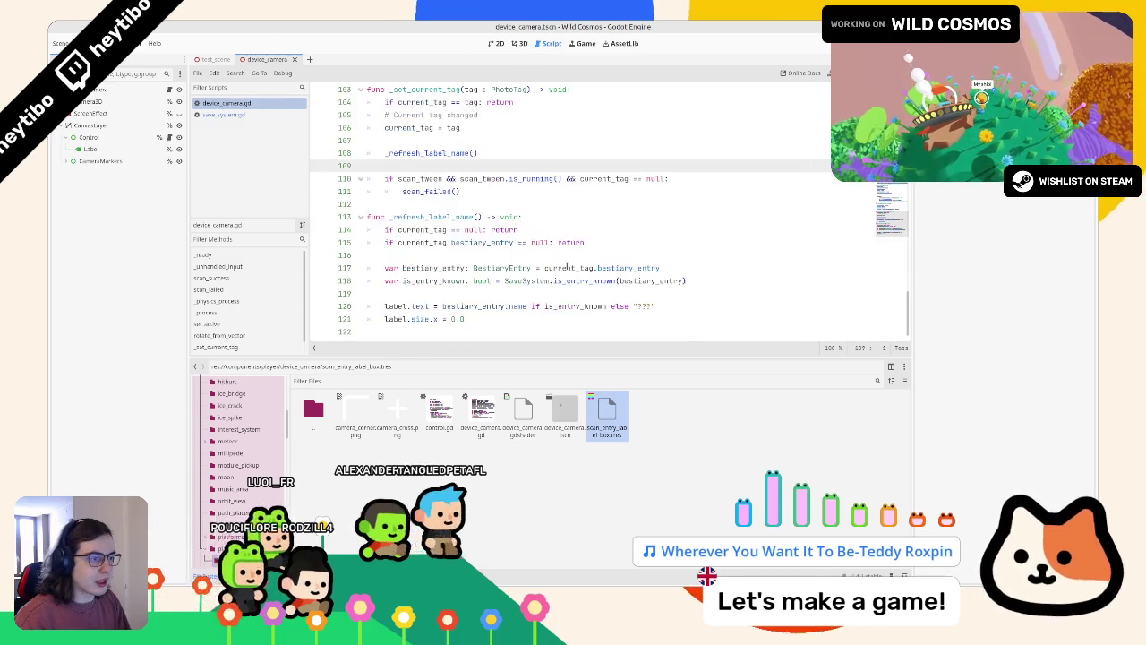
pyautogui.scroll(7, 449, 229)
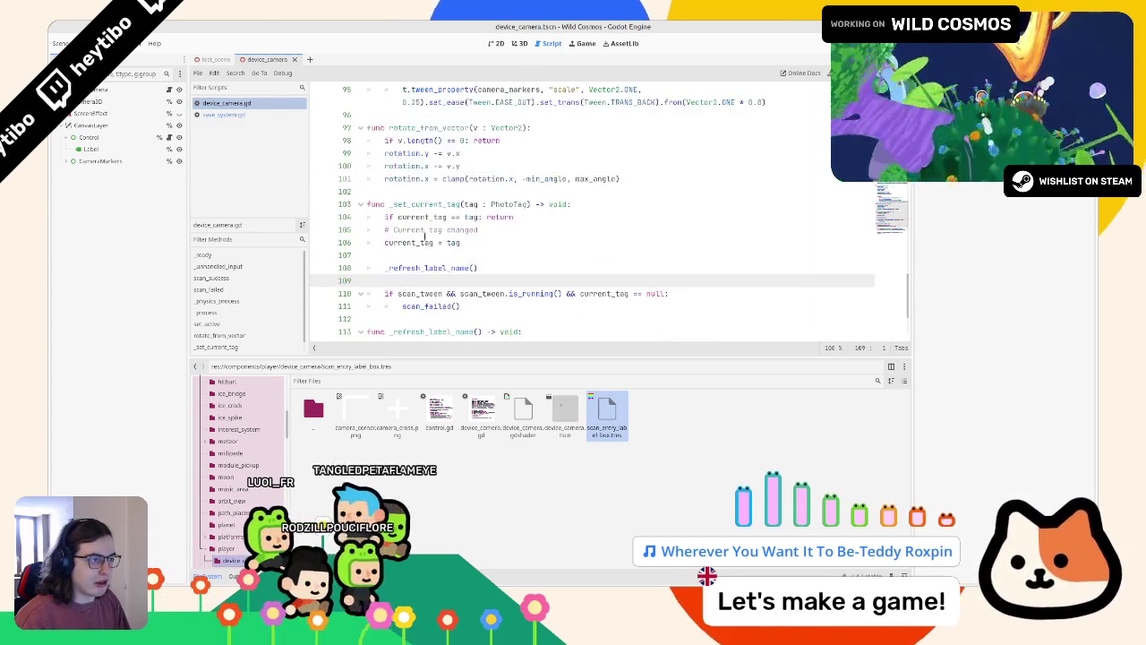
pyautogui.scroll(3, 426, 244)
pyautogui.doubleClick(421, 243)
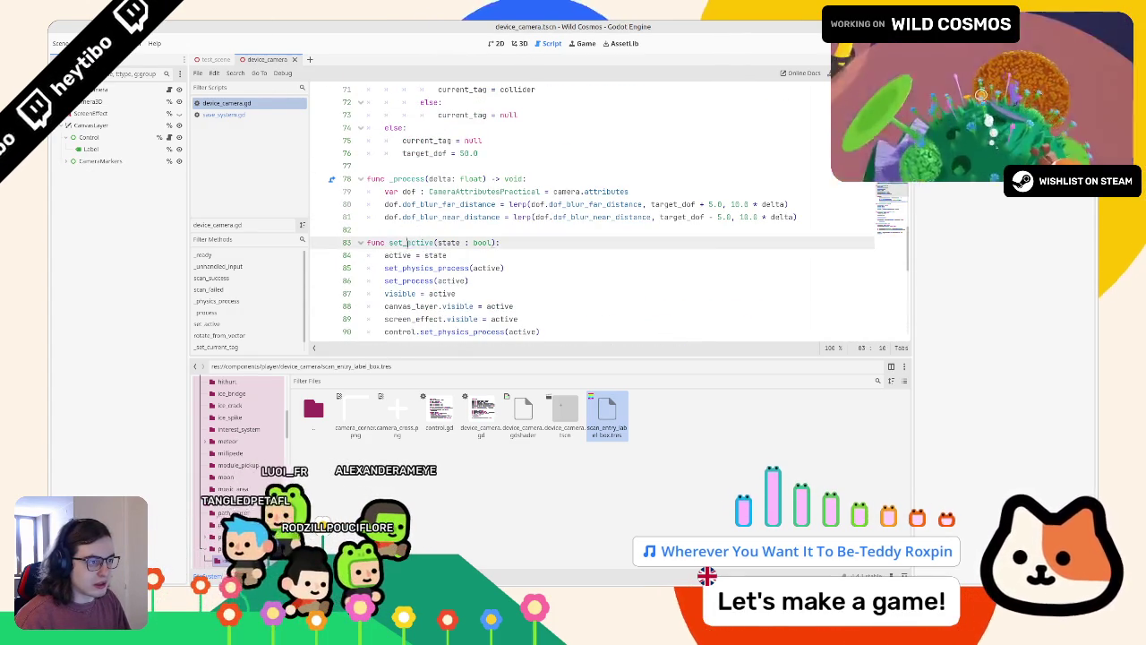
pyautogui.scroll(-2, 400, 253)
pyautogui.scroll(-1, 399, 253)
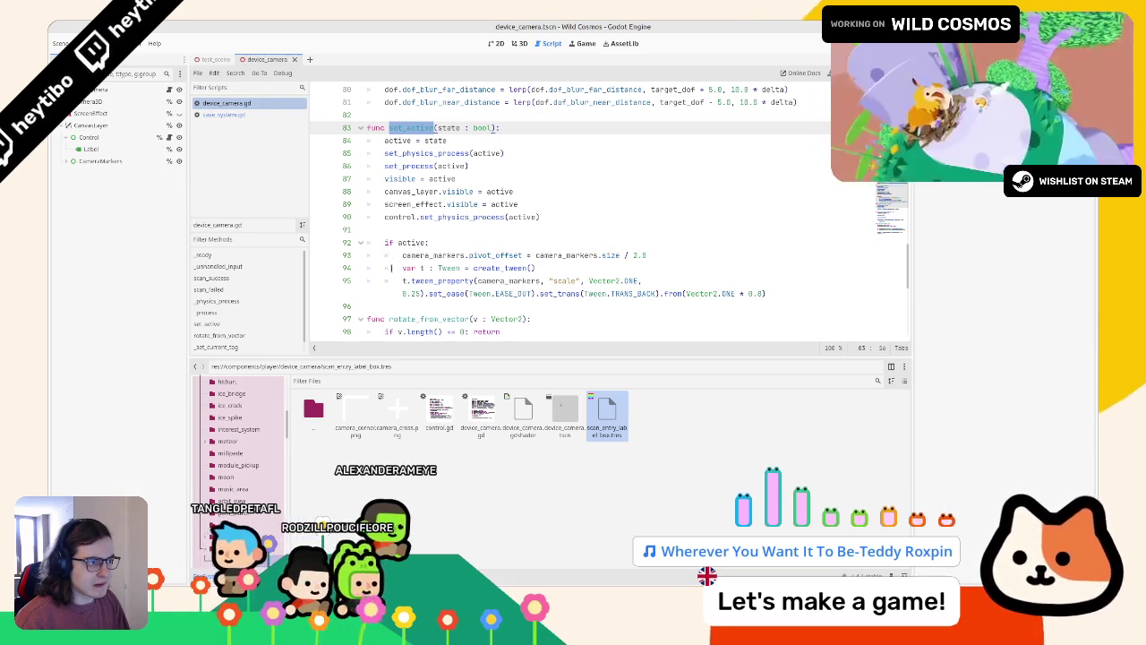
pyautogui.moveTo(384, 216); pyautogui.dragTo(503, 219)
pyautogui.doubleClick(502, 217)
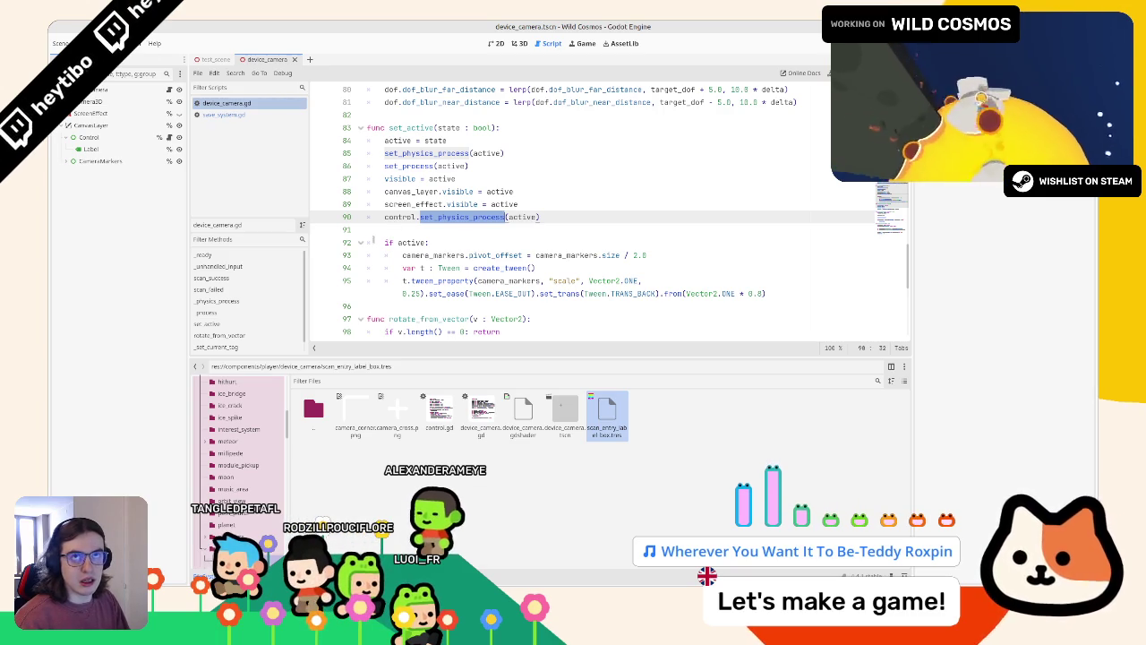
pyautogui.moveTo(541, 218)
pyautogui.mouseDown()
pyautogui.moveTo(421, 205)
pyautogui.moveTo(385, 217)
pyautogui.moveTo(435, 192)
pyautogui.moveTo(385, 192)
pyautogui.moveTo(353, 217)
pyautogui.mouseUp()
# Delete the 'var active : bool = false' line 4 from control.gd and check for remaining uses.
pyautogui.click(224, 115)
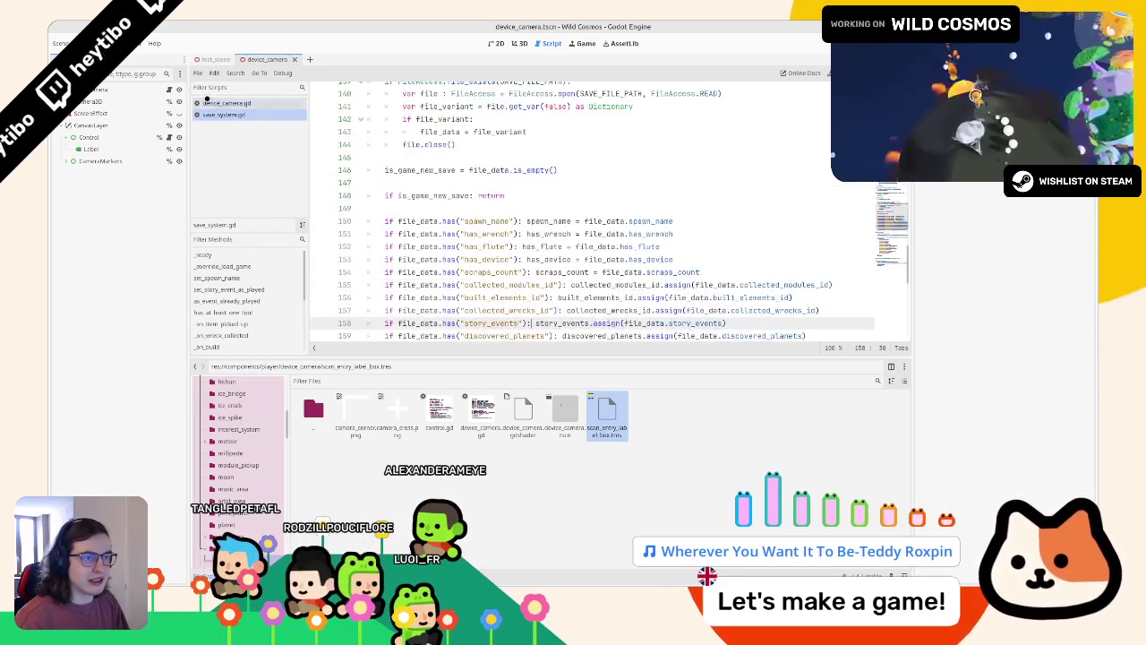
pyautogui.click(210, 103)
pyautogui.click(215, 103)
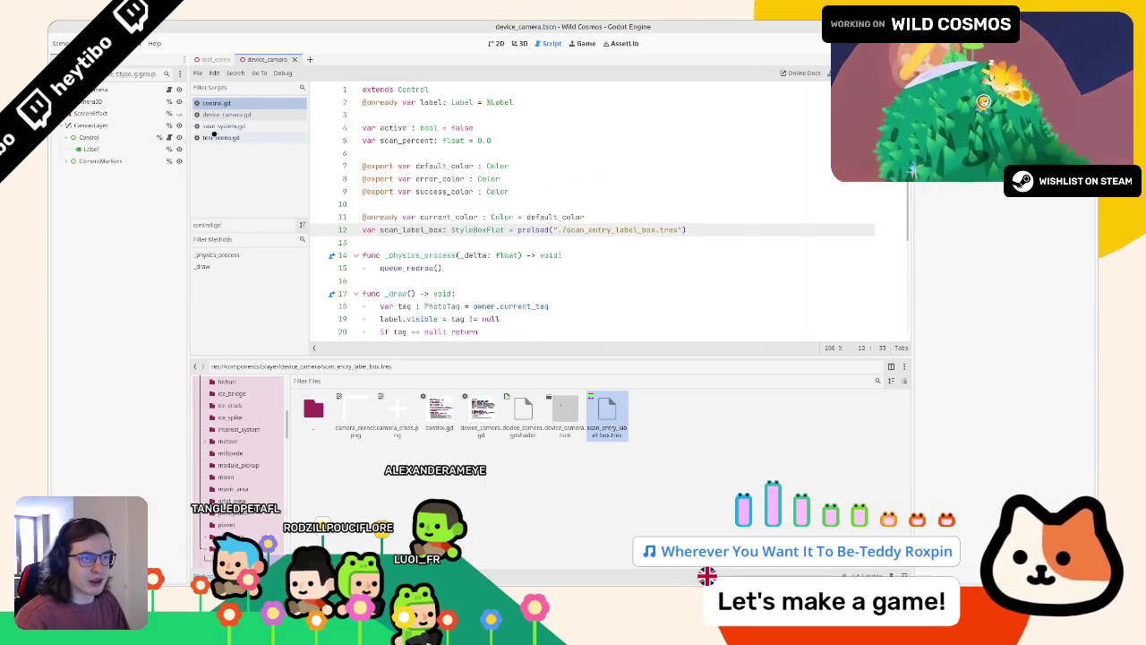
pyautogui.doubleClick(391, 127)
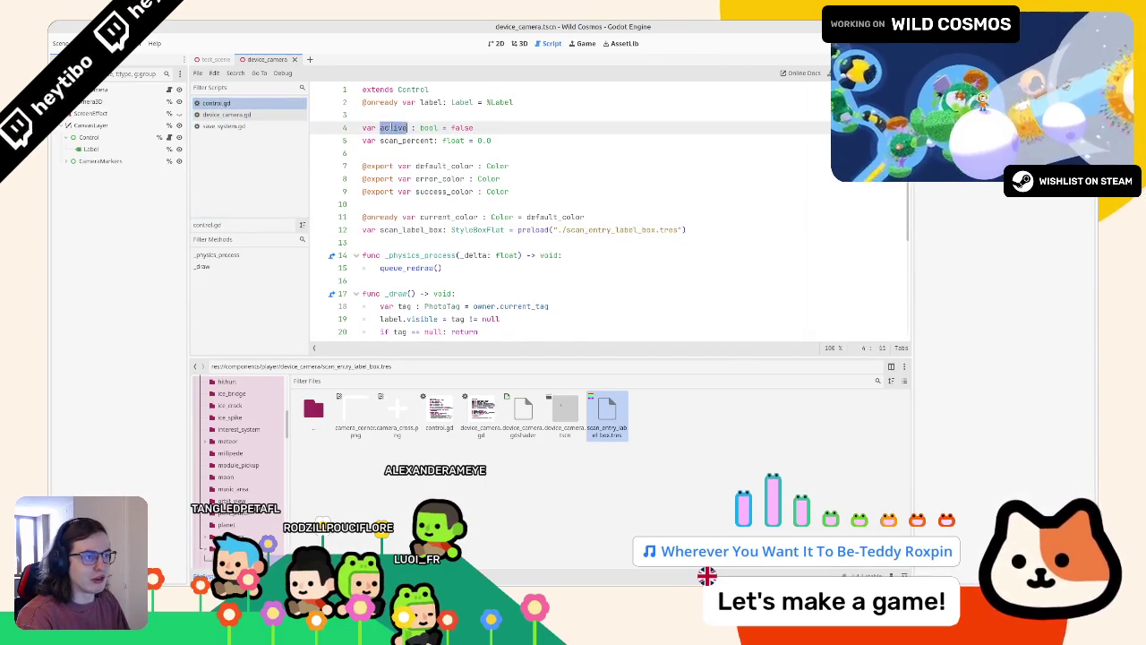
pyautogui.hotkey('ctrl', 'shift', 'k')
pyautogui.hotkey('ctrl', 'z')
pyautogui.hotkey('ctrl', 'shift', 'z')
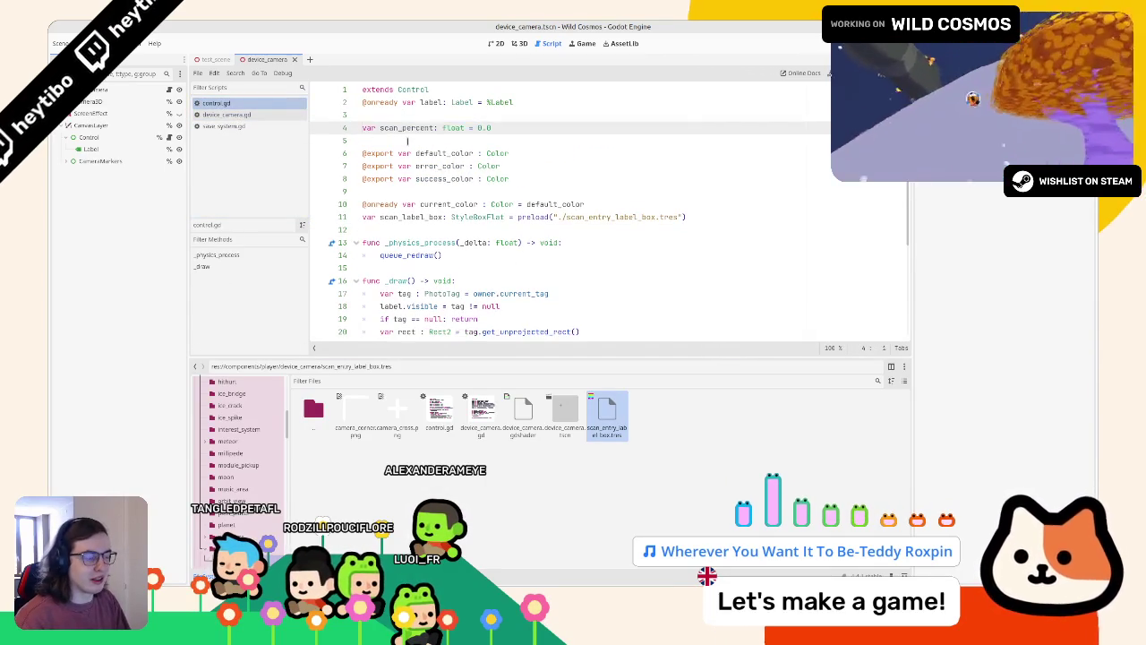
pyautogui.hotkey('ctrl', 'f')
pyautogui.write('ac')
pyautogui.press('Escape')
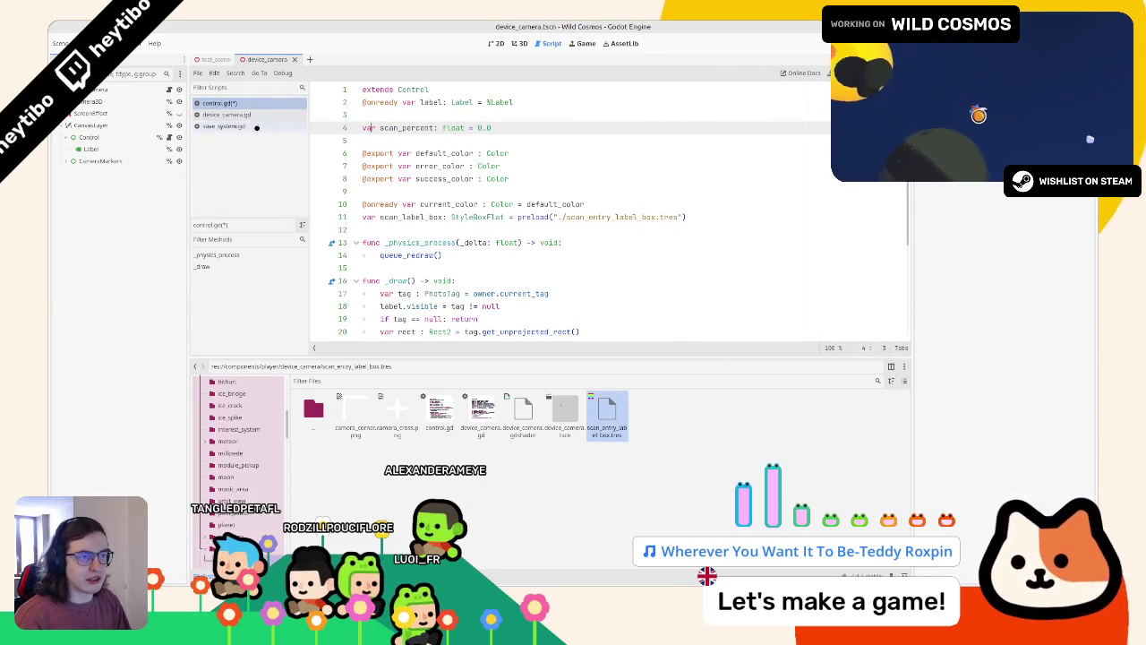
# Switch back to device_camera.gd and look over the set_active function, lines 84–90.
pyautogui.click(256, 127)
pyautogui.click(256, 104)
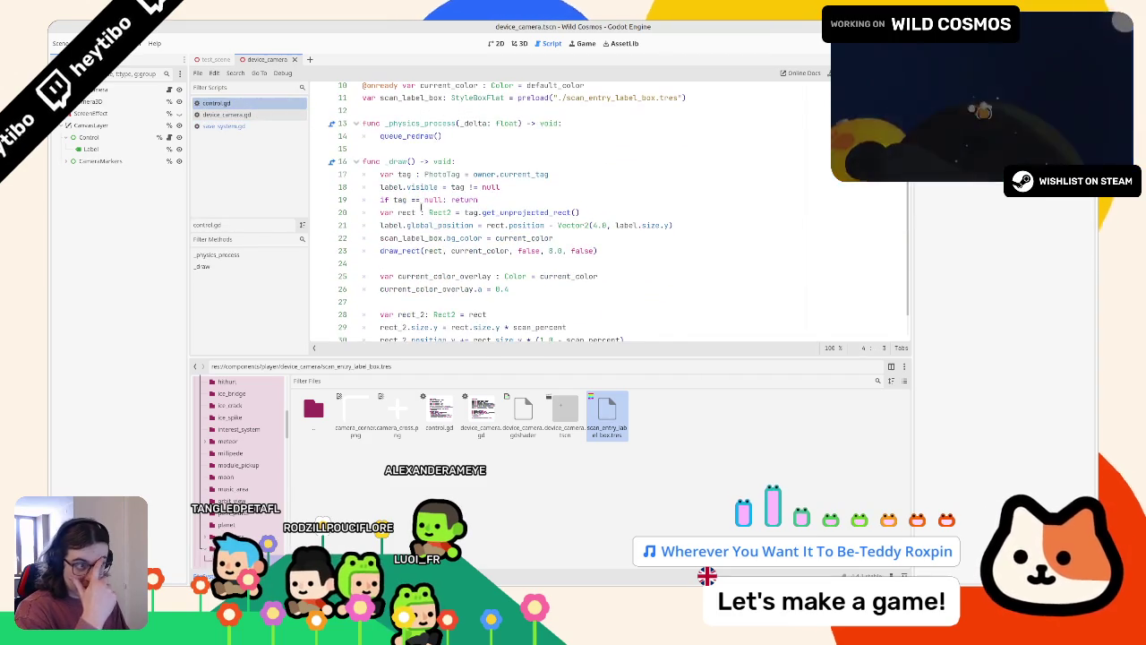
pyautogui.doubleClick(420, 123)
pyautogui.click(244, 115)
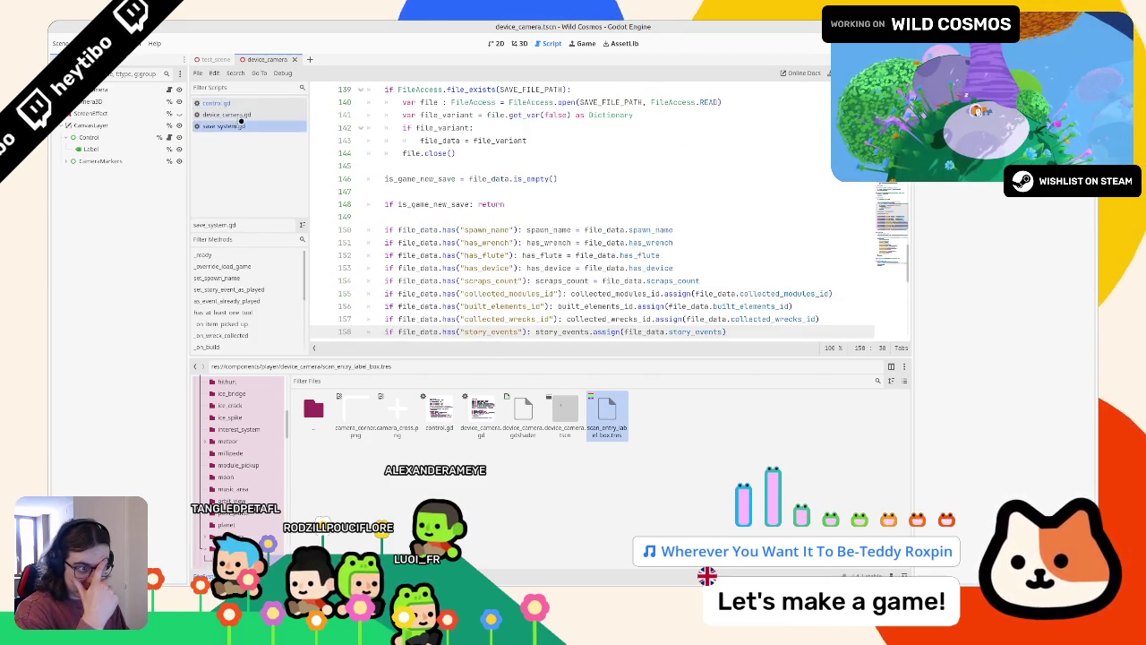
pyautogui.doubleClick(462, 217)
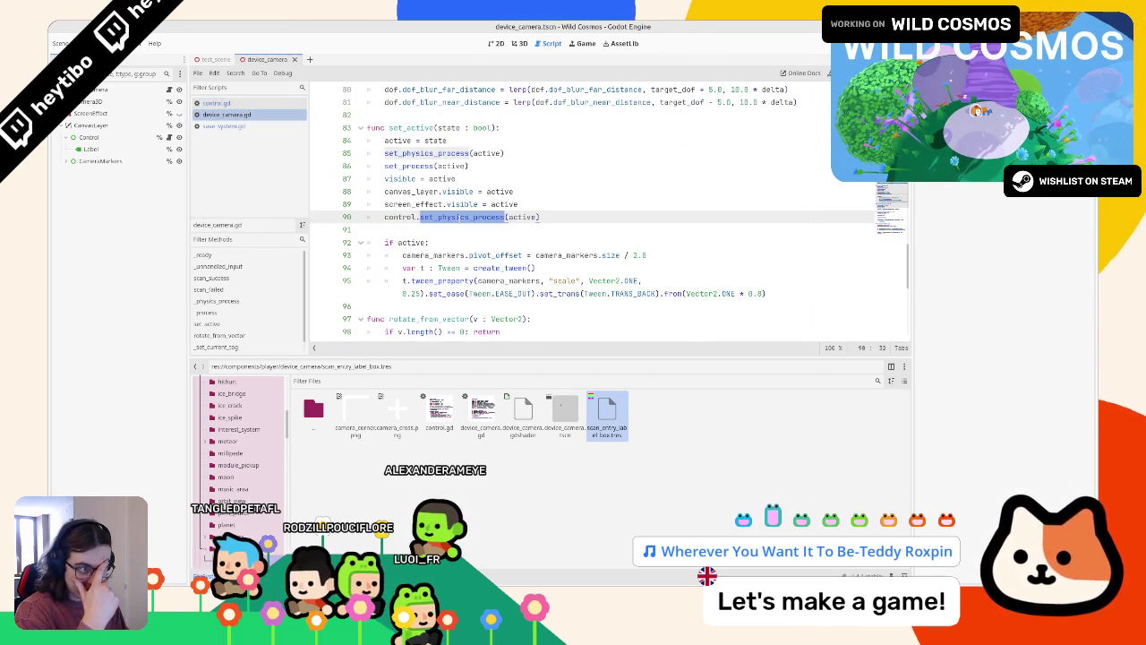
pyautogui.moveTo(462, 216); pyautogui.dragTo(461, 140)
pyautogui.click(461, 139)
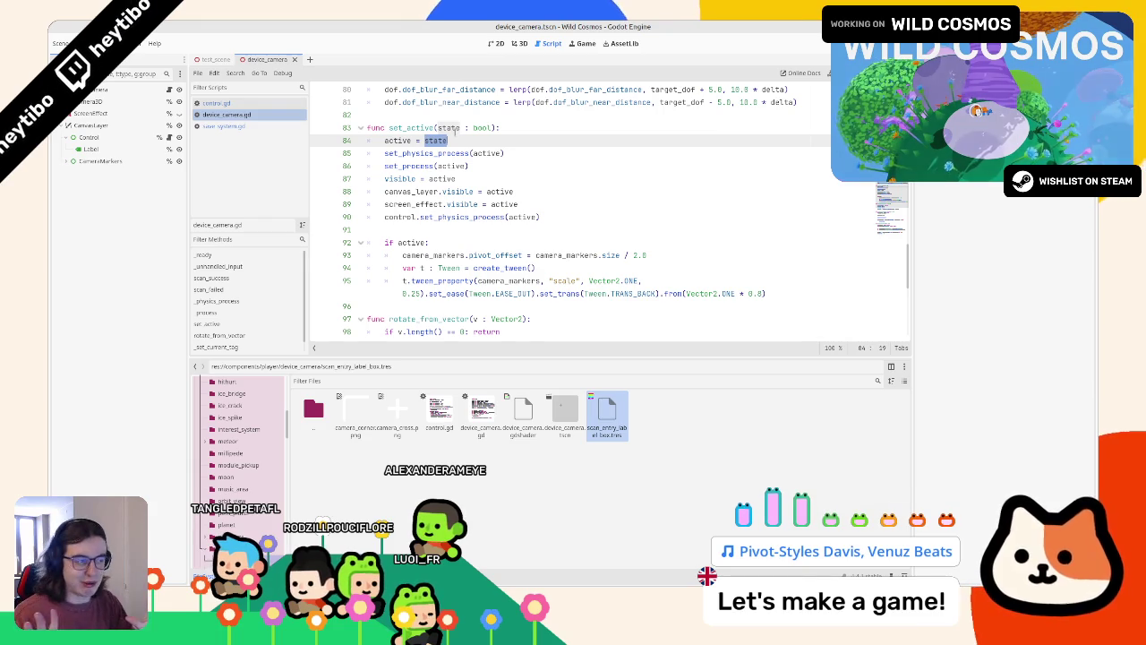
# Collapse _physics_process and place the cursor on line 35's scan condition in _unhandled_input.
pyautogui.scroll(5, 456, 131)
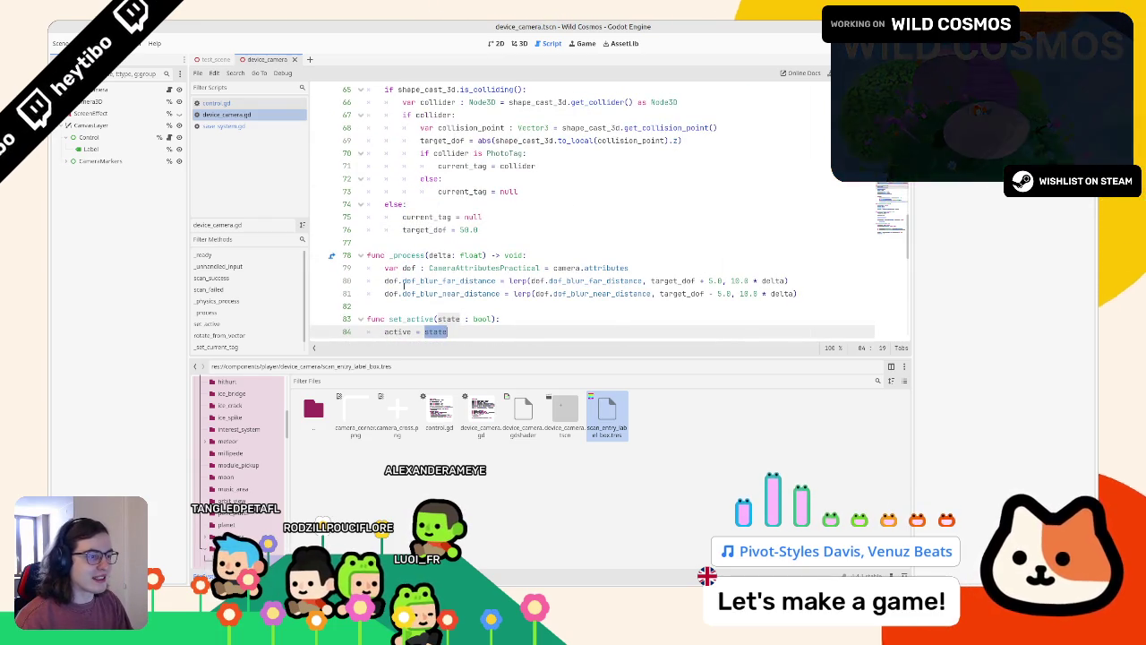
pyautogui.moveTo(797, 293); pyautogui.dragTo(367, 267)
pyautogui.scroll(2, 359, 224)
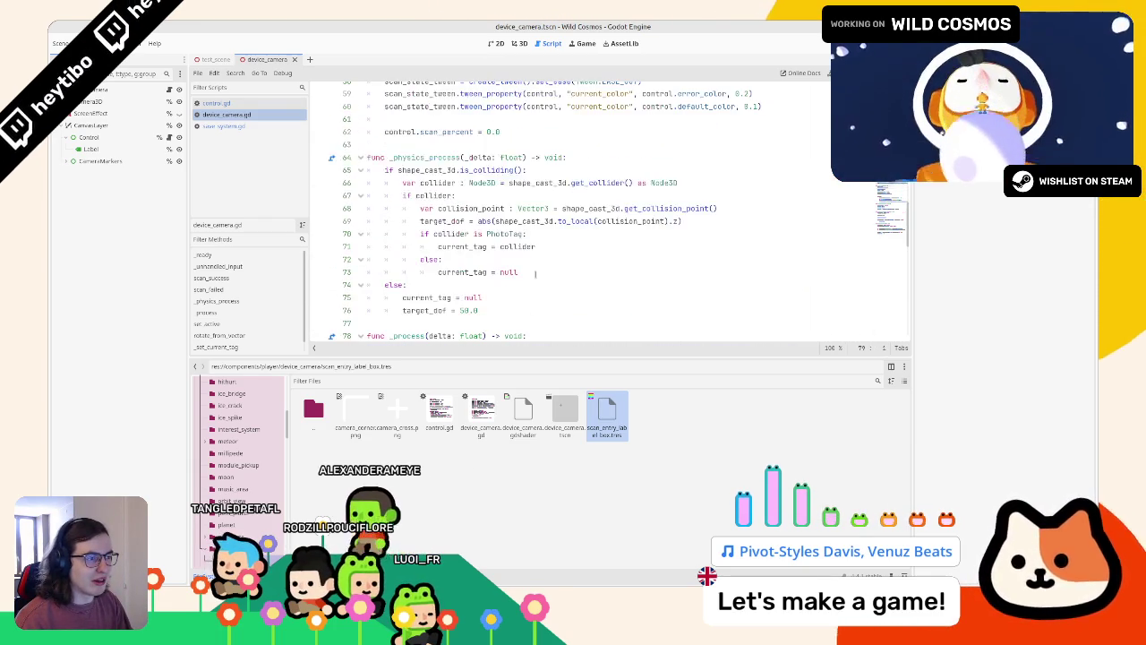
pyautogui.click(360, 156)
pyautogui.click(394, 144)
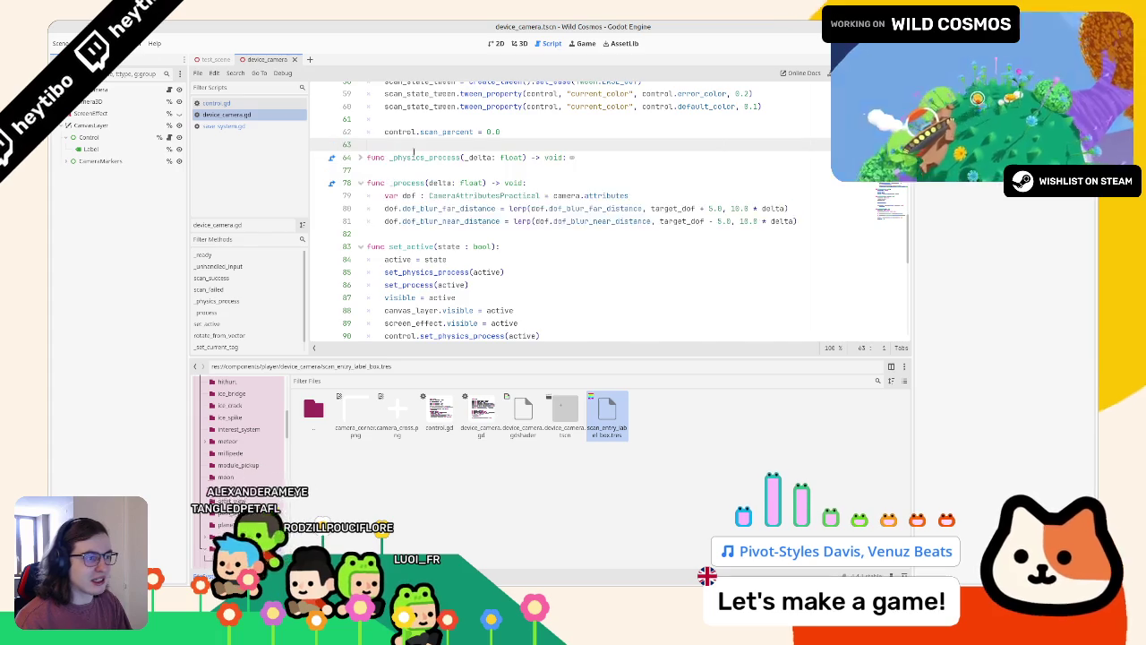
pyautogui.scroll(4, 411, 179)
pyautogui.scroll(3, 411, 179)
pyautogui.doubleClick(410, 158)
pyautogui.doubleClick(419, 169)
pyautogui.scroll(4, 407, 175)
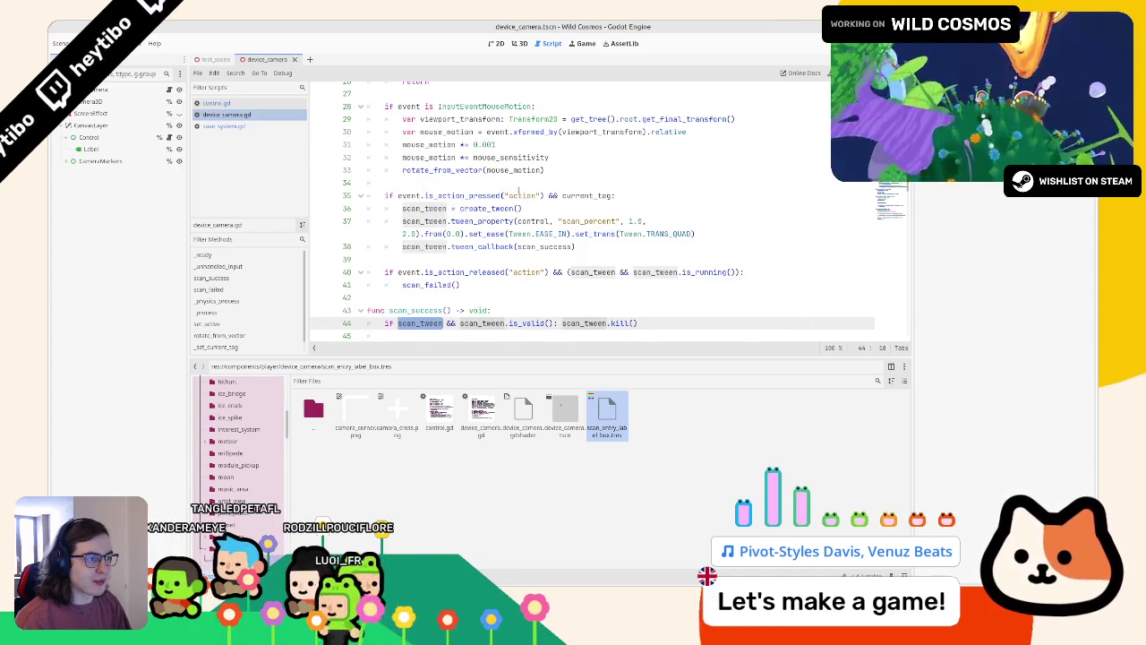
pyautogui.click(504, 195)
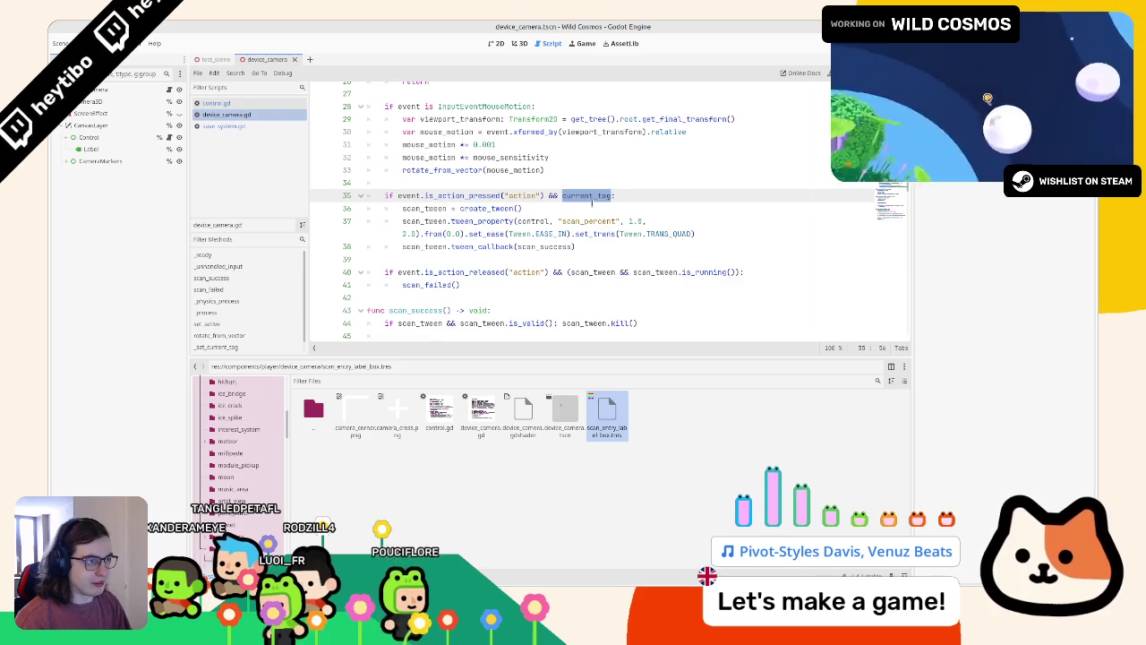
pyautogui.scroll(2, 591, 201)
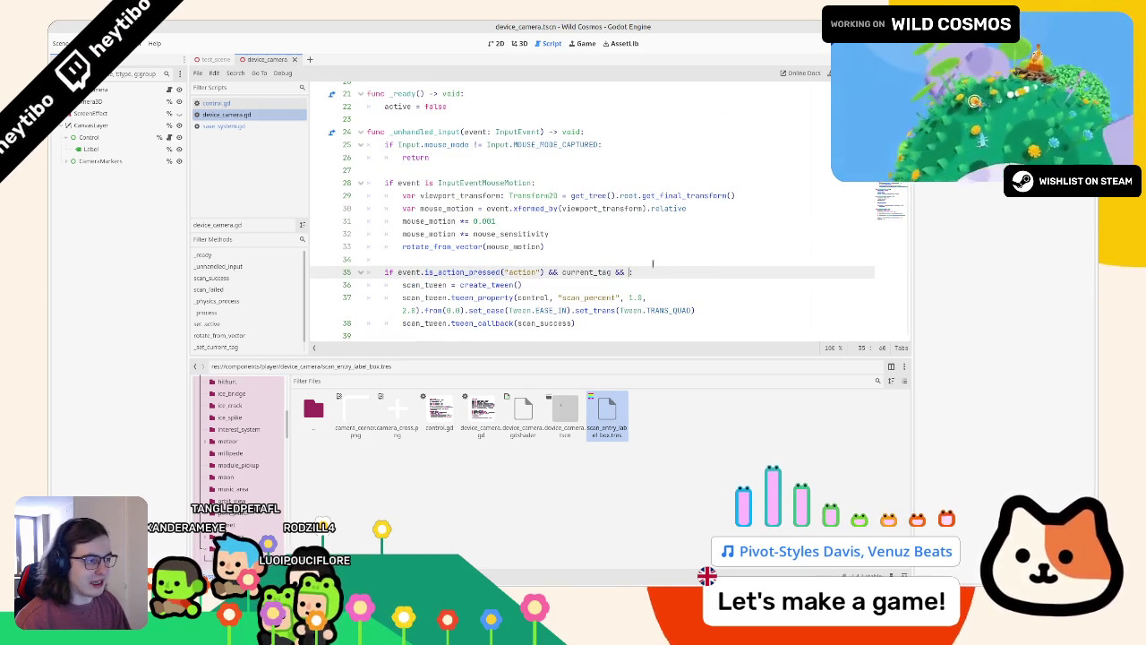
# Extend line 35's condition with current_tag && !SaveSystem.is_entry_known(current_tag.bestiary_entry).
pyautogui.write('aveSystem.ui')
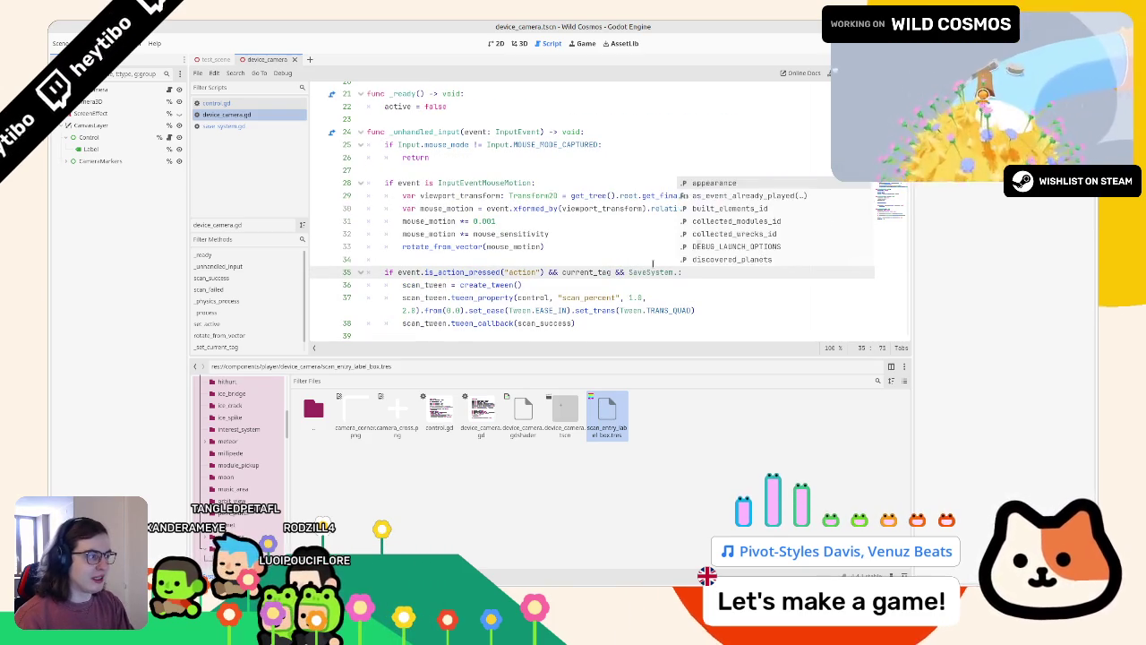
pyautogui.write('s_entry')
pyautogui.press('Return')
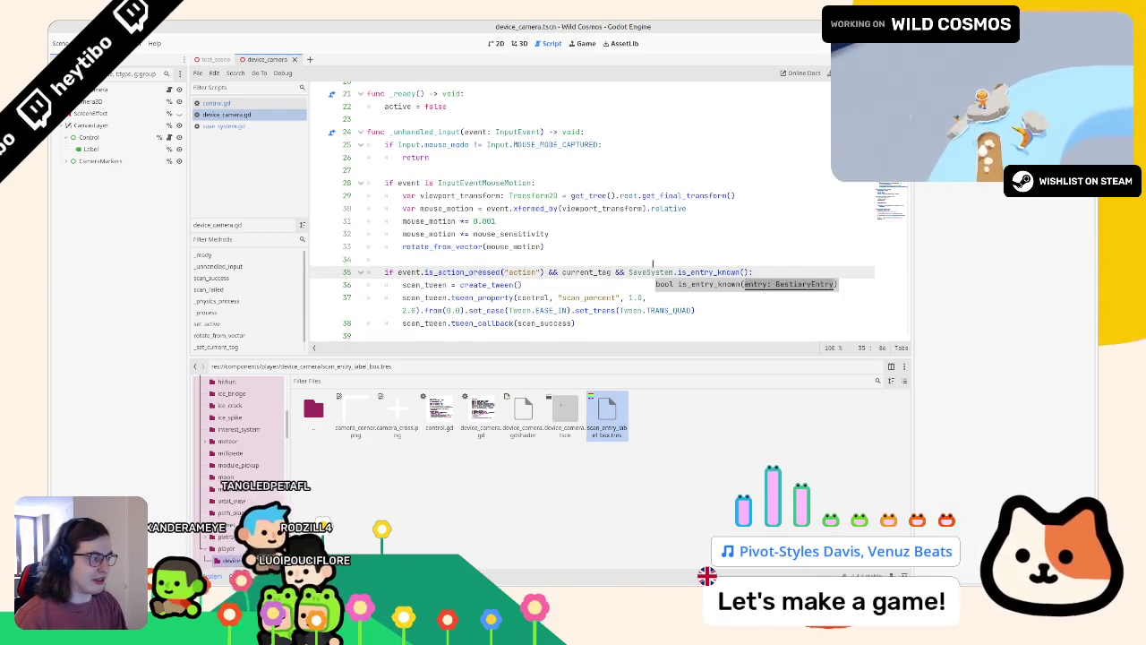
pyautogui.write('current_tag):')
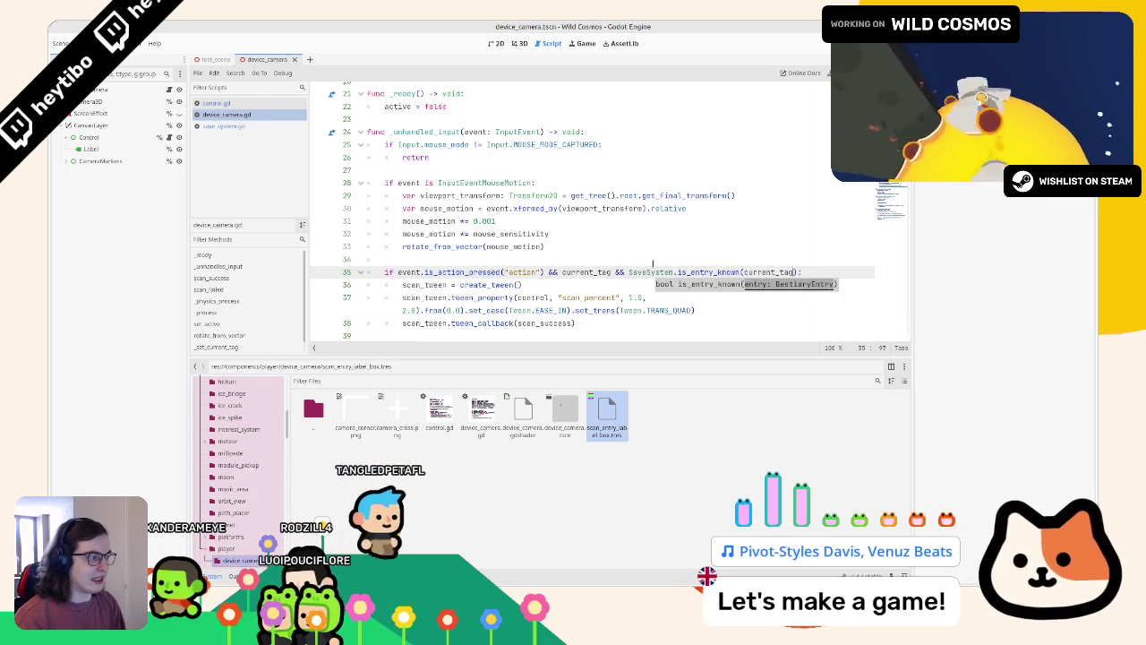
pyautogui.write('.')
pyautogui.press('Return')
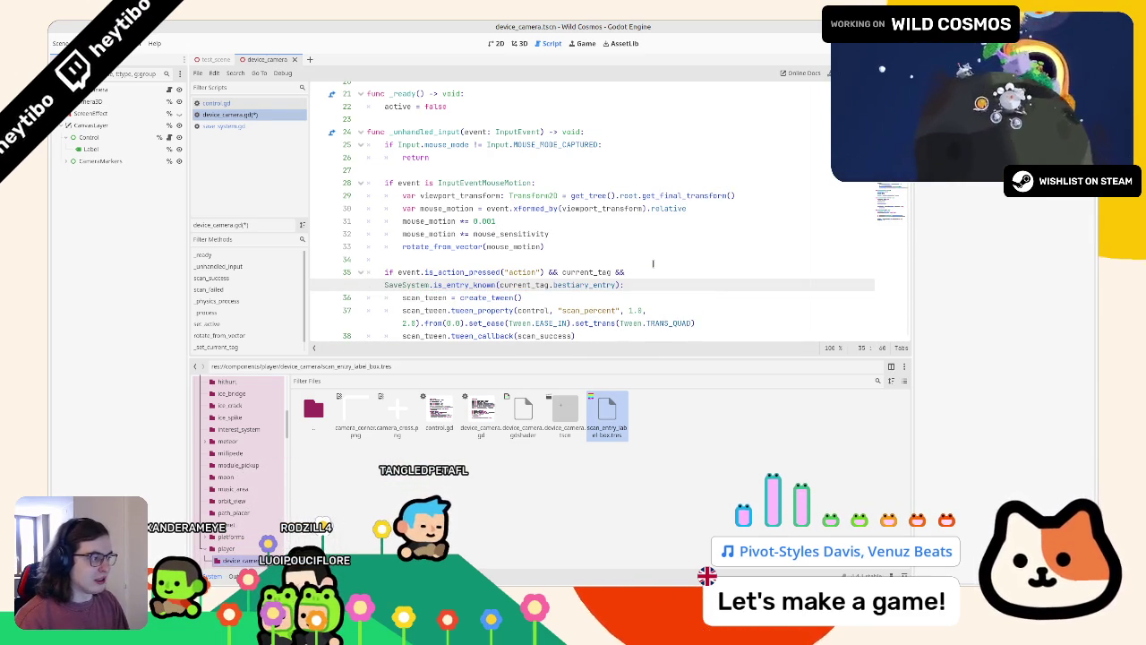
# Review the new is_entry_known check on line 35 and save device_camera.gd.
pyautogui.moveTo(912, 240); pyautogui.dragTo(1003, 240)
pyautogui.scroll(-1, 985, 240)
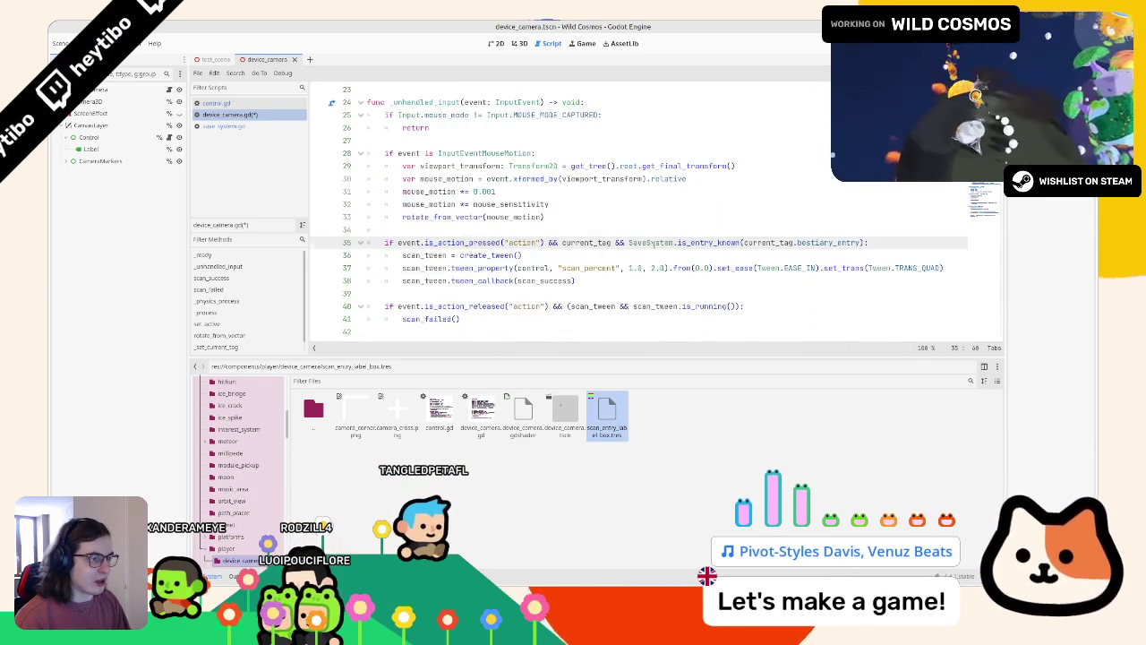
pyautogui.moveTo(630, 242); pyautogui.dragTo(858, 243)
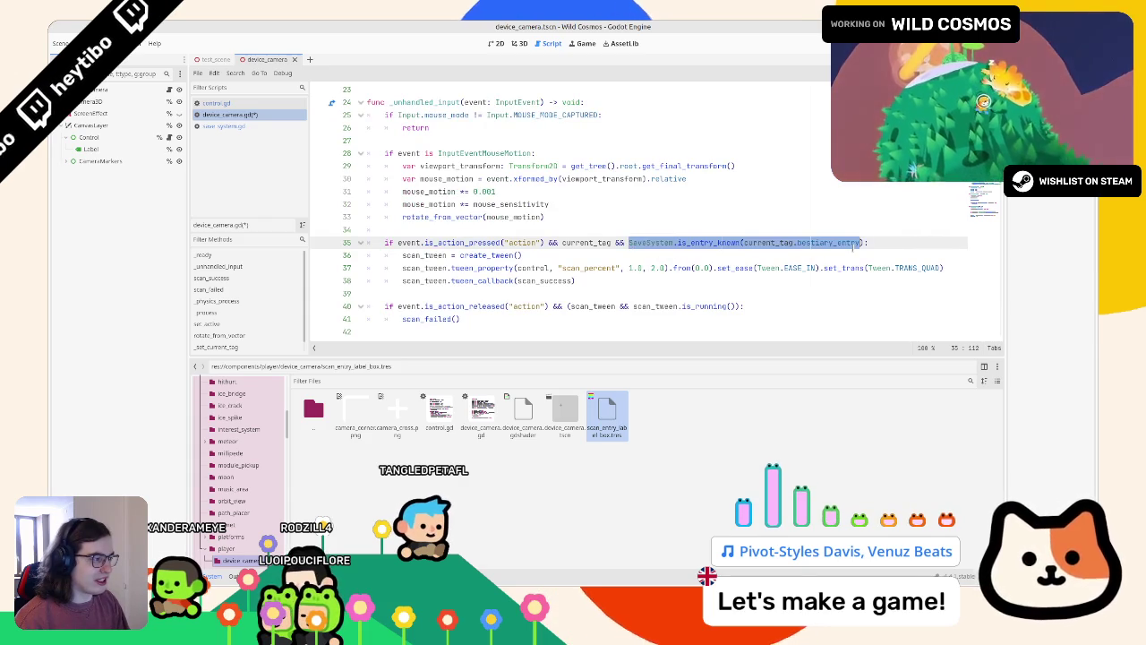
pyautogui.click(582, 243)
pyautogui.doubleClick(578, 244)
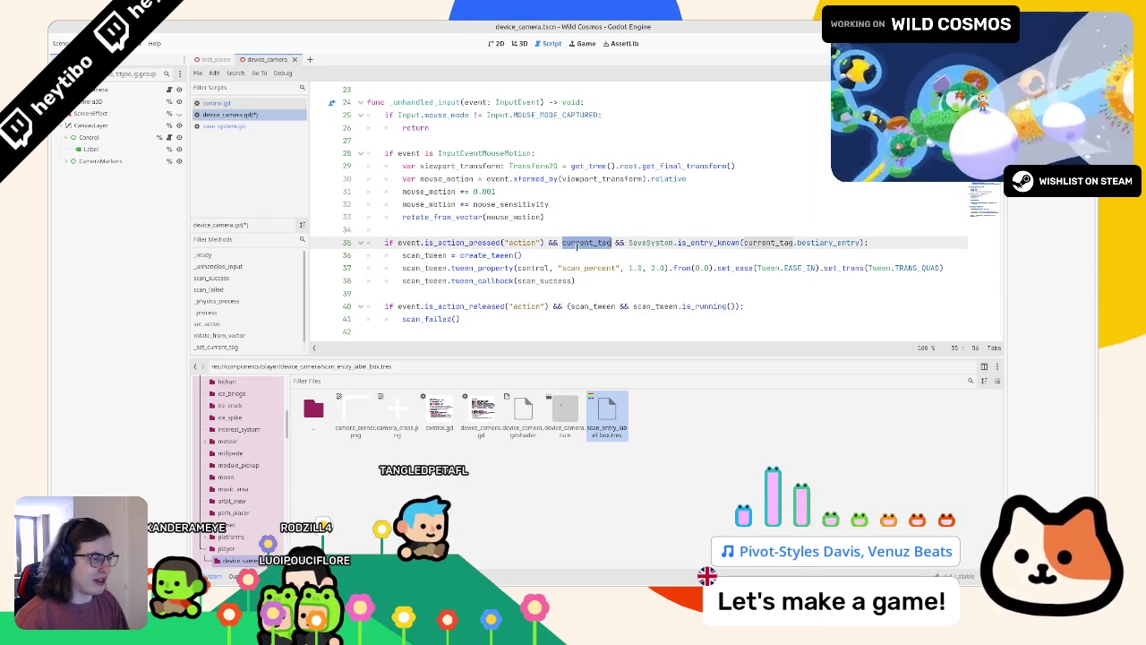
pyautogui.doubleClick(840, 242)
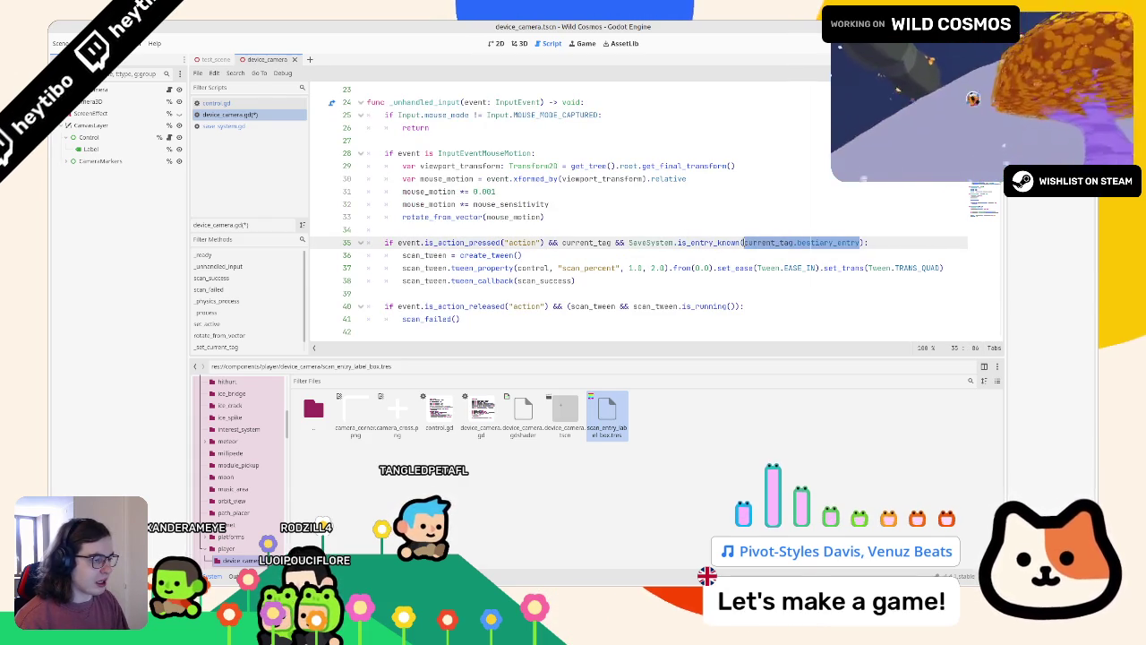
pyautogui.scroll(-2, 712, 244)
pyautogui.scroll(1, 522, 235)
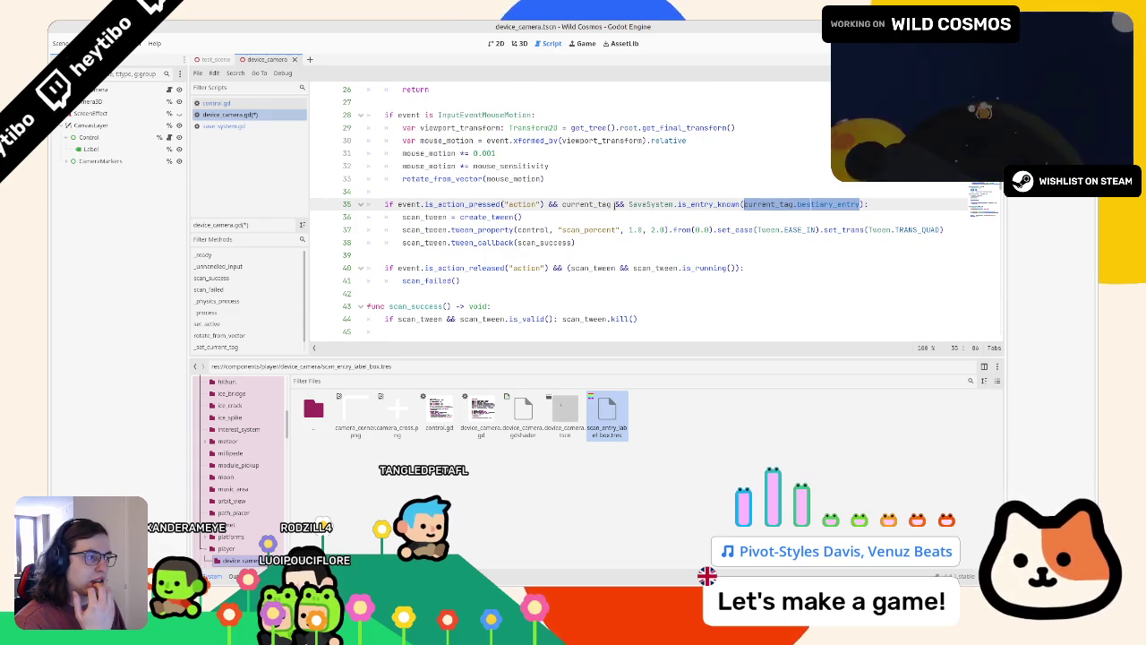
pyautogui.doubleClick(582, 204)
pyautogui.moveTo(563, 204); pyautogui.dragTo(667, 204)
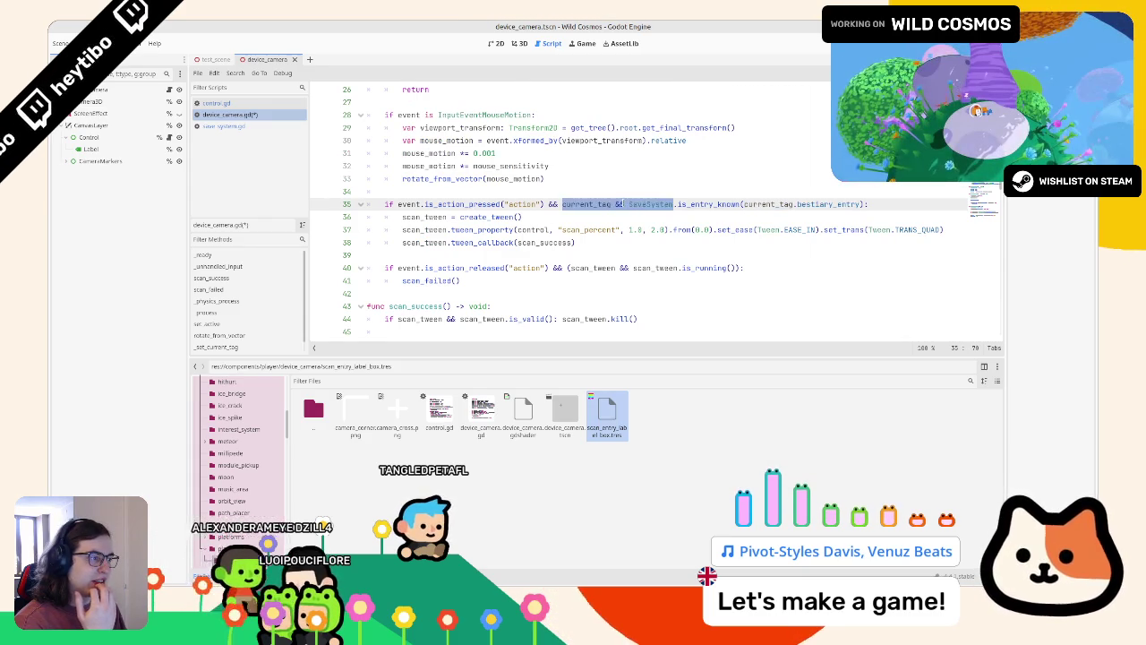
pyautogui.click(629, 204)
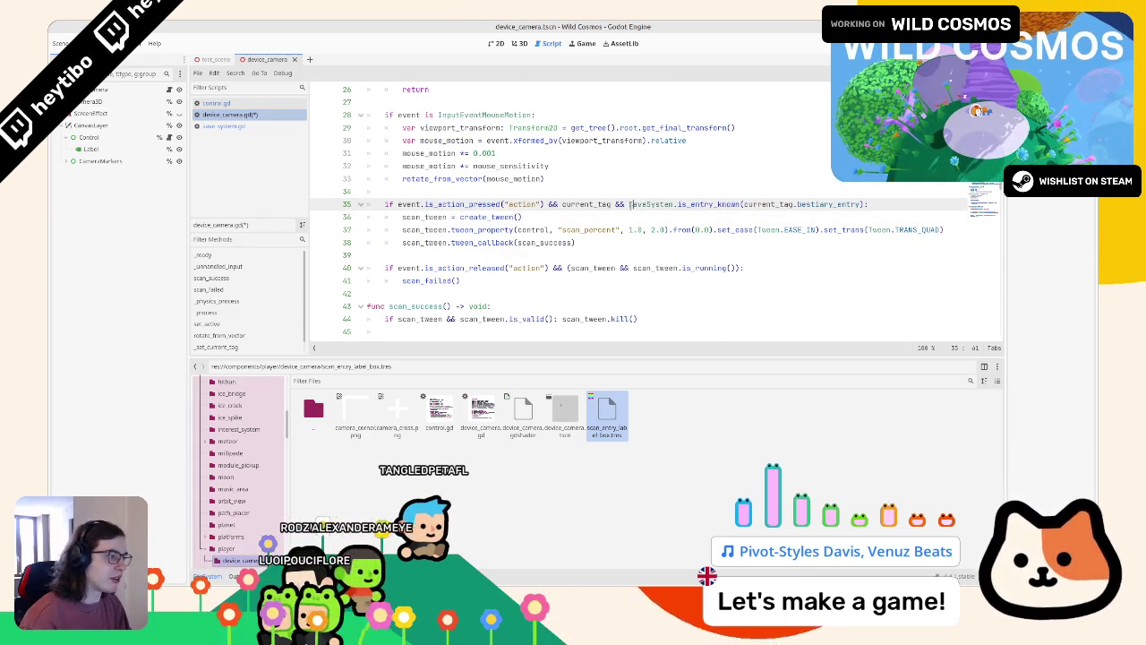
pyautogui.hotkey('ctrl', 's')
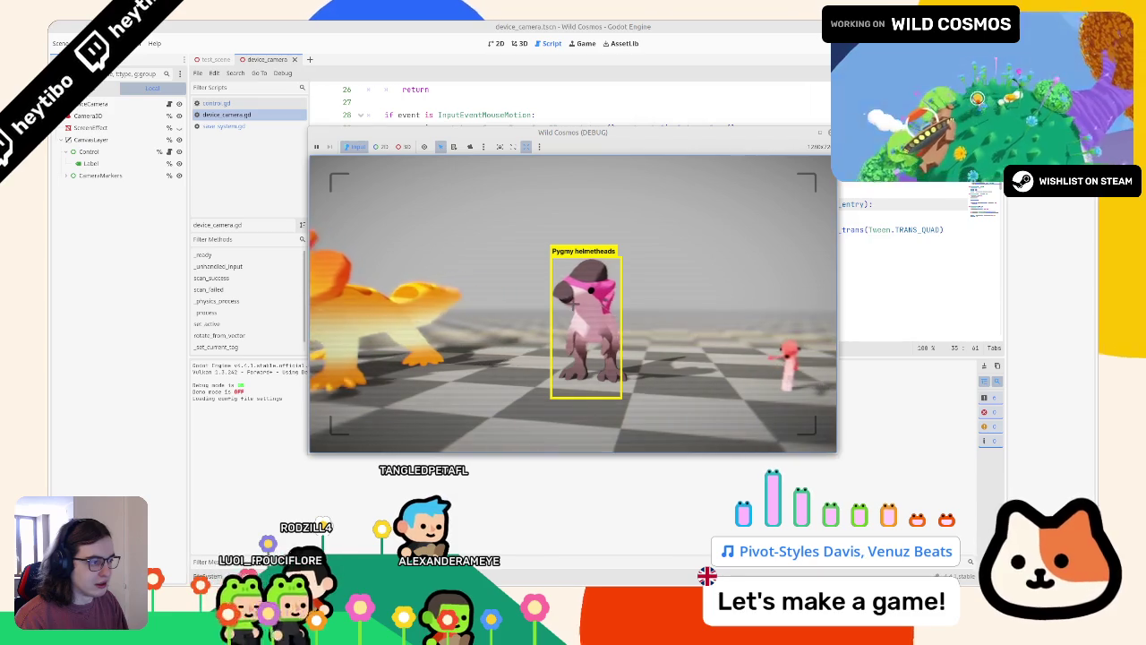
# Close the test game after trying to scan the Pygmy helmetheads.
pyautogui.press('F8')
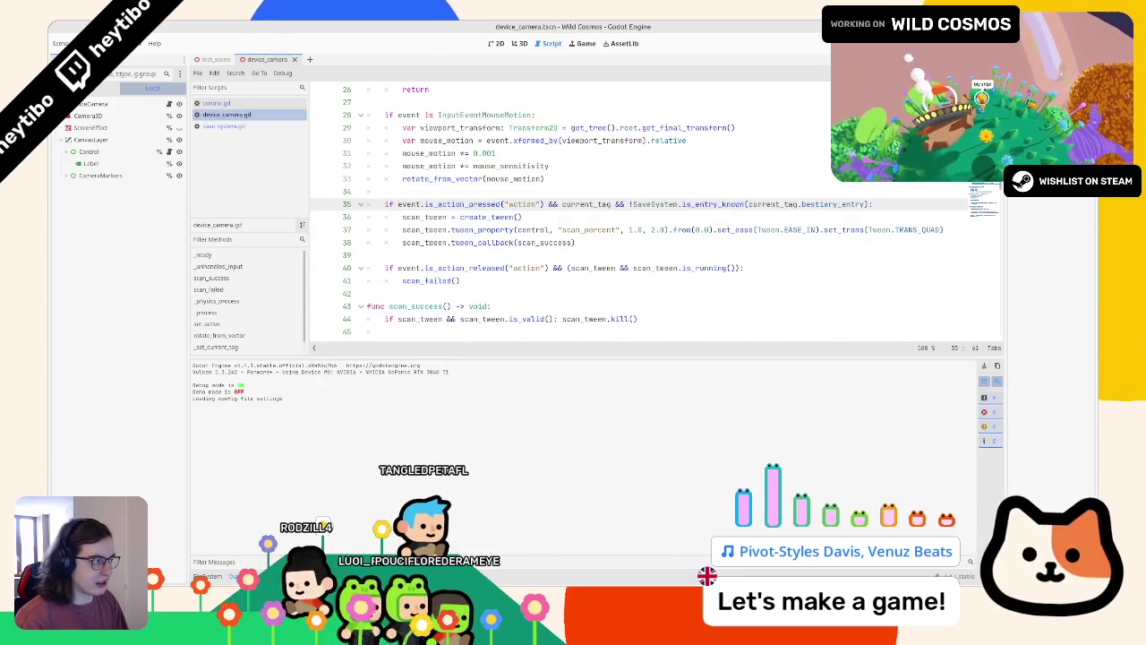
# Declare 'var is_entry_known: bool' above the if, set to the current_tag and known-entry condition.
pyautogui.doubleClick(599, 199)
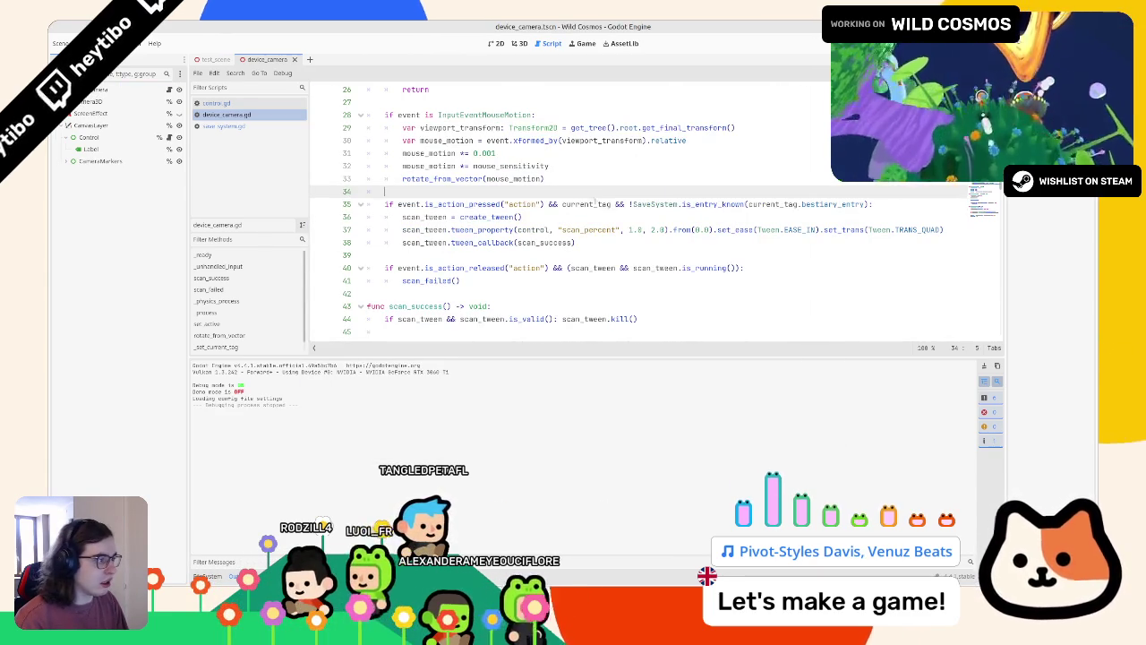
pyautogui.moveTo(865, 204)
pyautogui.mouseDown()
pyautogui.moveTo(633, 204)
pyautogui.moveTo(693, 204)
pyautogui.mouseUp()
pyautogui.doubleClick(591, 204)
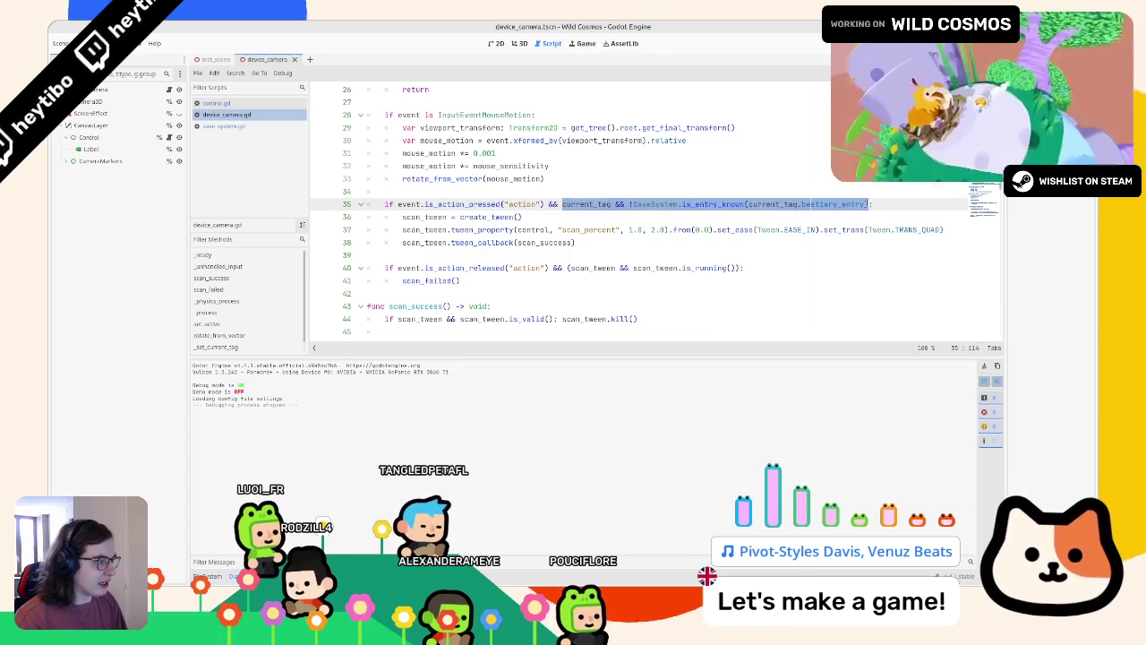
pyautogui.click(818, 182)
pyautogui.press('Return')
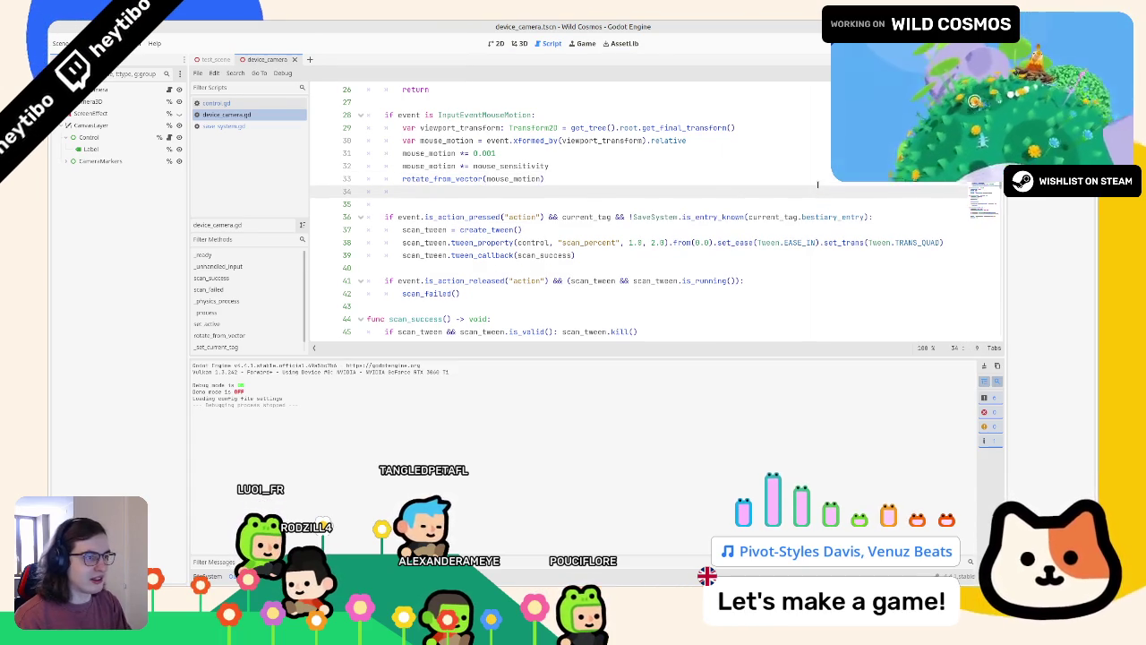
pyautogui.press('Return')
pyautogui.write('var is_entry')
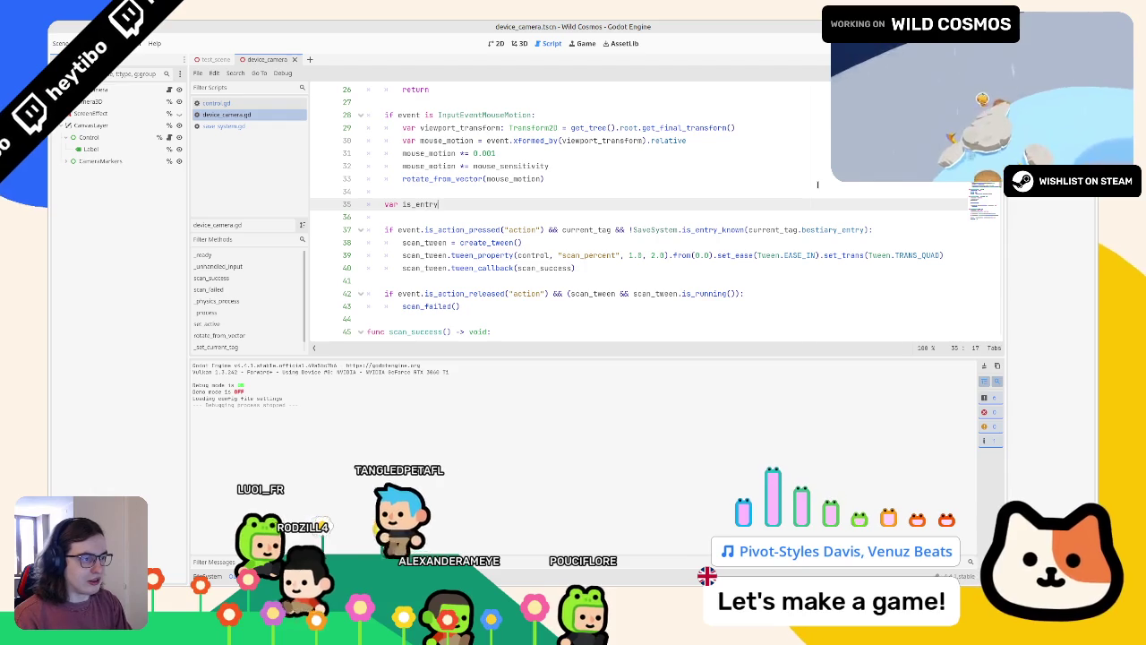
pyautogui.write('_known')
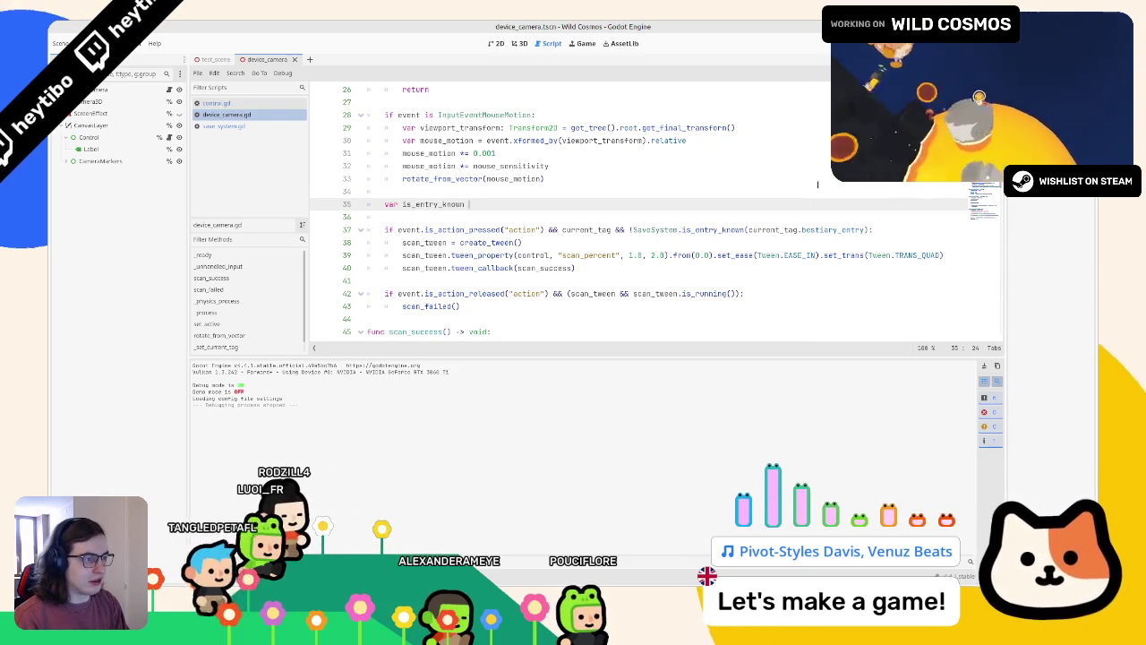
pyautogui.press('BackSpace')
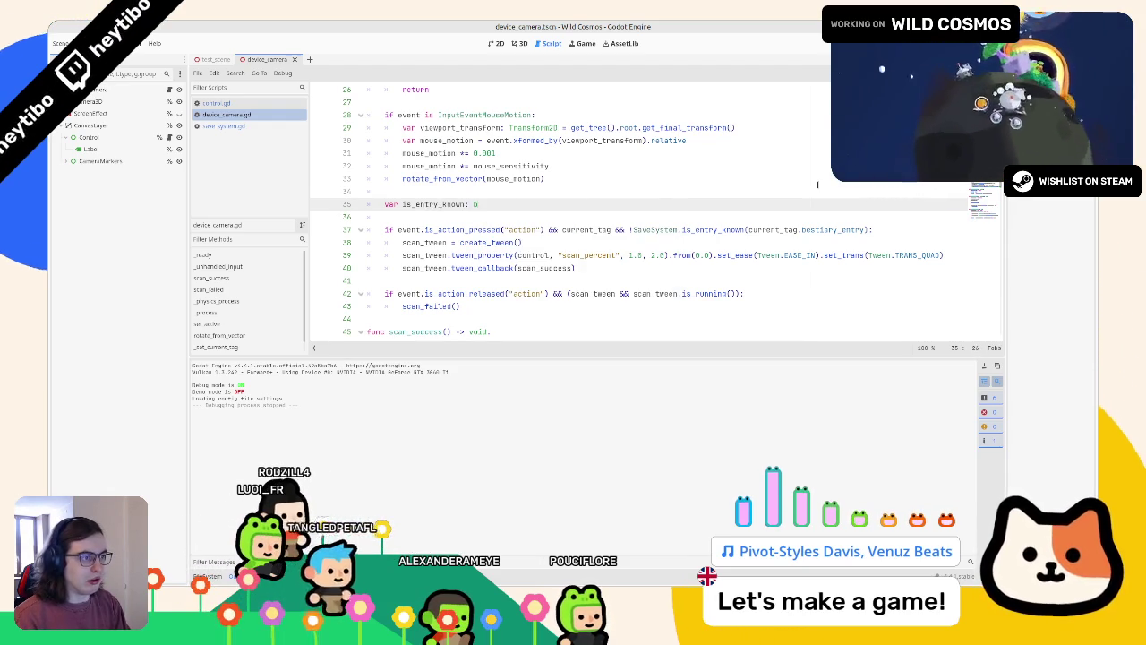
pyautogui.write(': bool =')
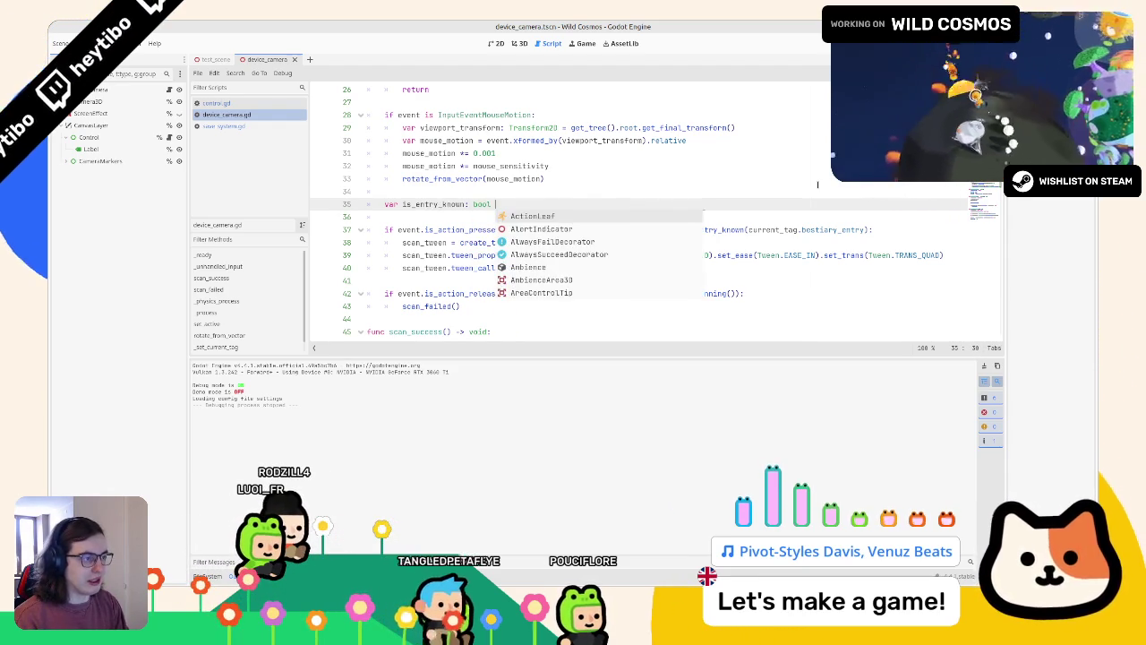
pyautogui.write('current_tag && !SaveSystem.is_entry_known(current_tag.bestiary_entry)')
pyautogui.click(540, 204)
# Replace line 37's check with is_entry_known, drop the redundant current_tag test, and run the game.
pyautogui.doubleClick(540, 204)
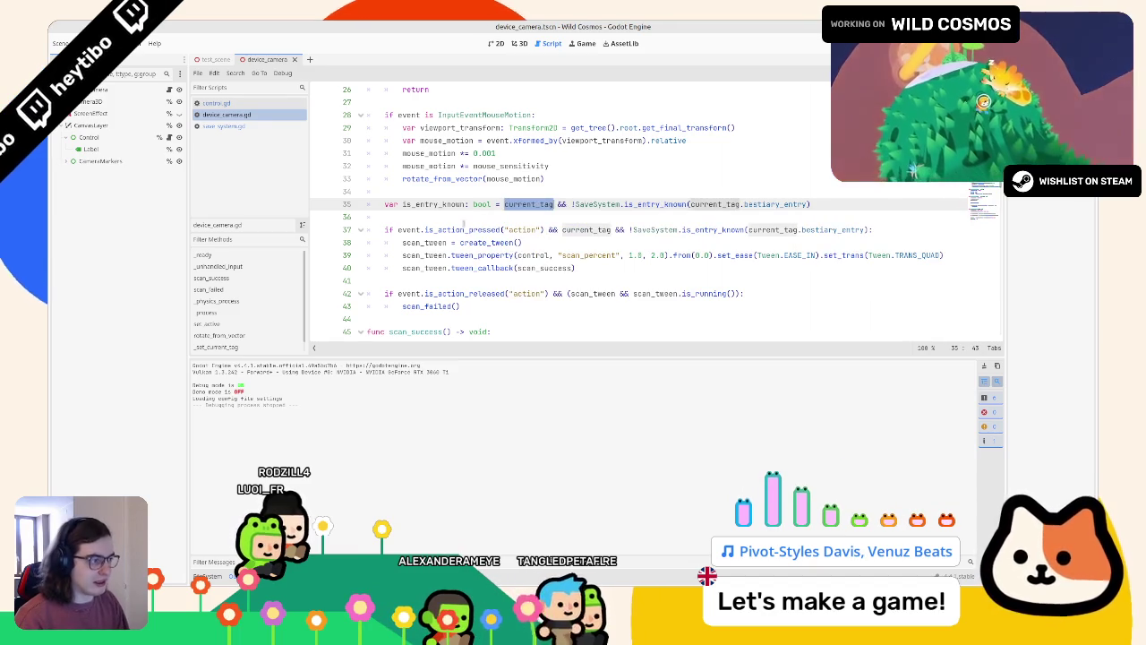
pyautogui.doubleClick(433, 204)
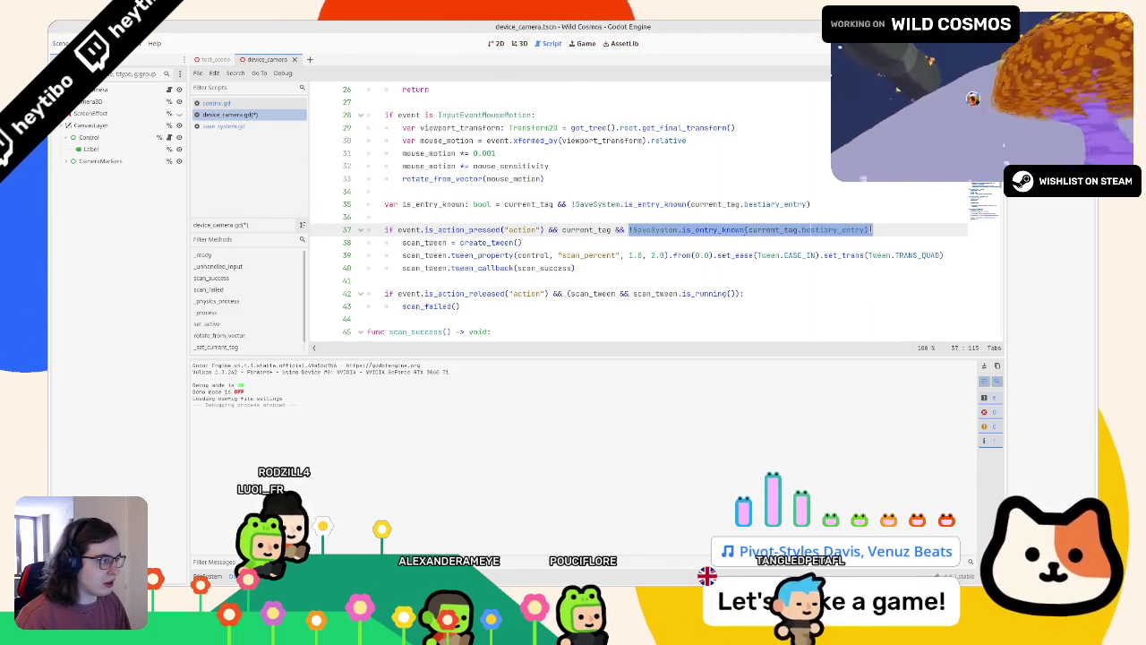
pyautogui.moveTo(801, 230)
pyautogui.mouseDown()
pyautogui.moveTo(868, 230)
pyautogui.moveTo(633, 230)
pyautogui.mouseUp()
pyautogui.write('is_entry_known')
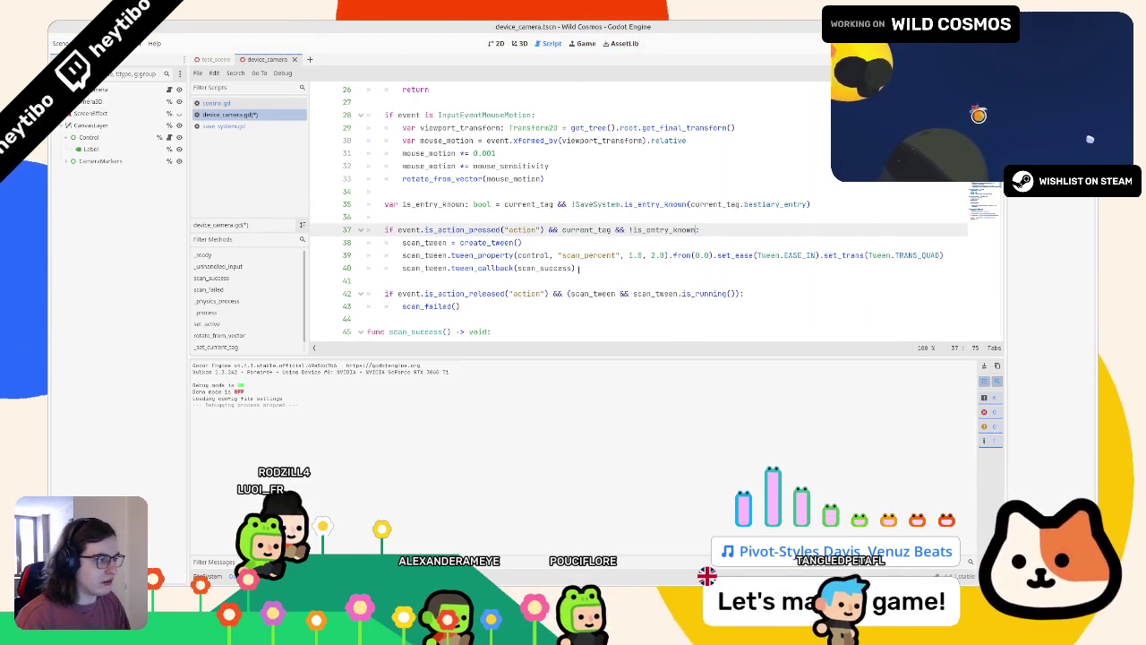
pyautogui.moveTo(562, 230); pyautogui.dragTo(631, 231)
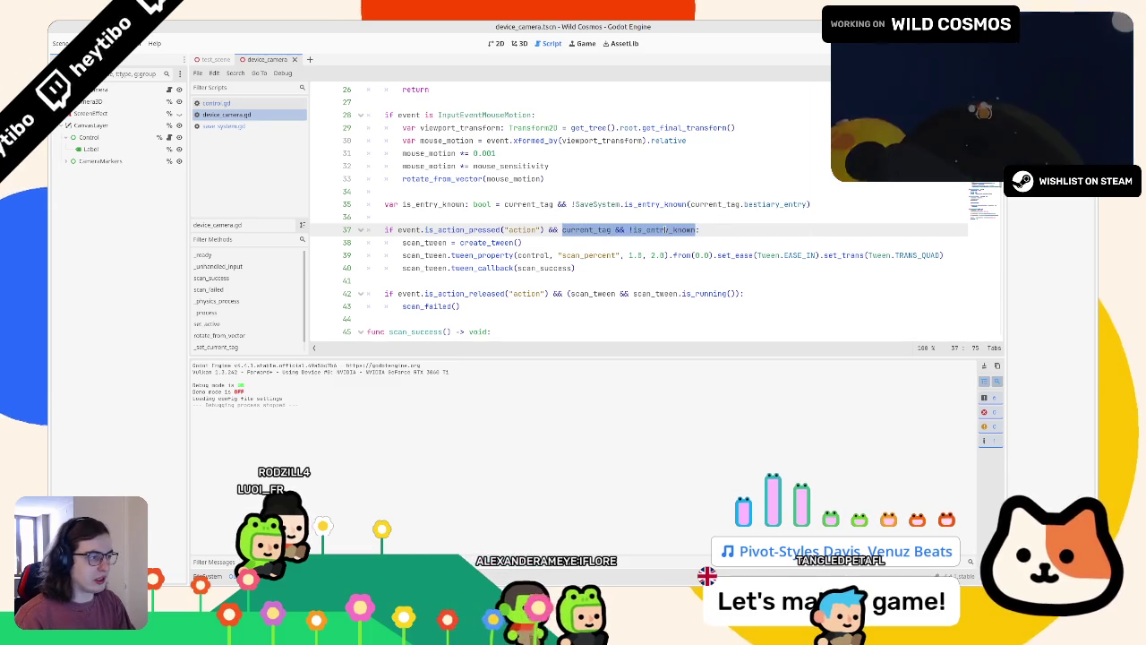
pyautogui.press('BackSpace')
pyautogui.press('F5')
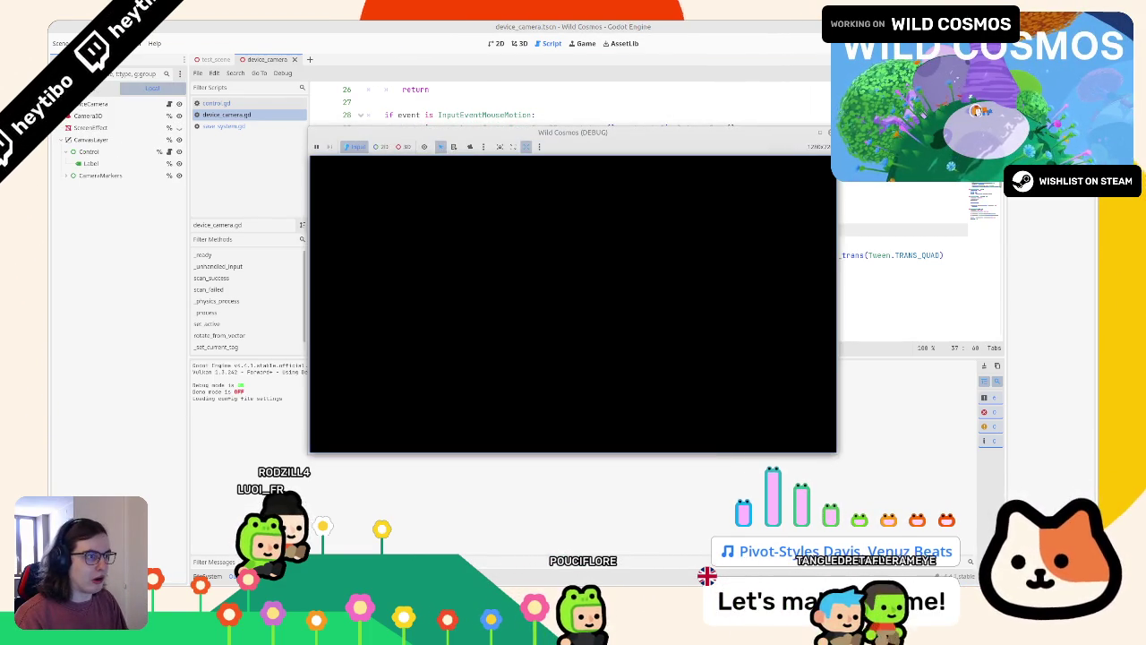
# Relaunch the game to test scanning the Pygmy helmetheads, then close it.
pyautogui.press('F8')
pyautogui.scroll(3, 628, 331)
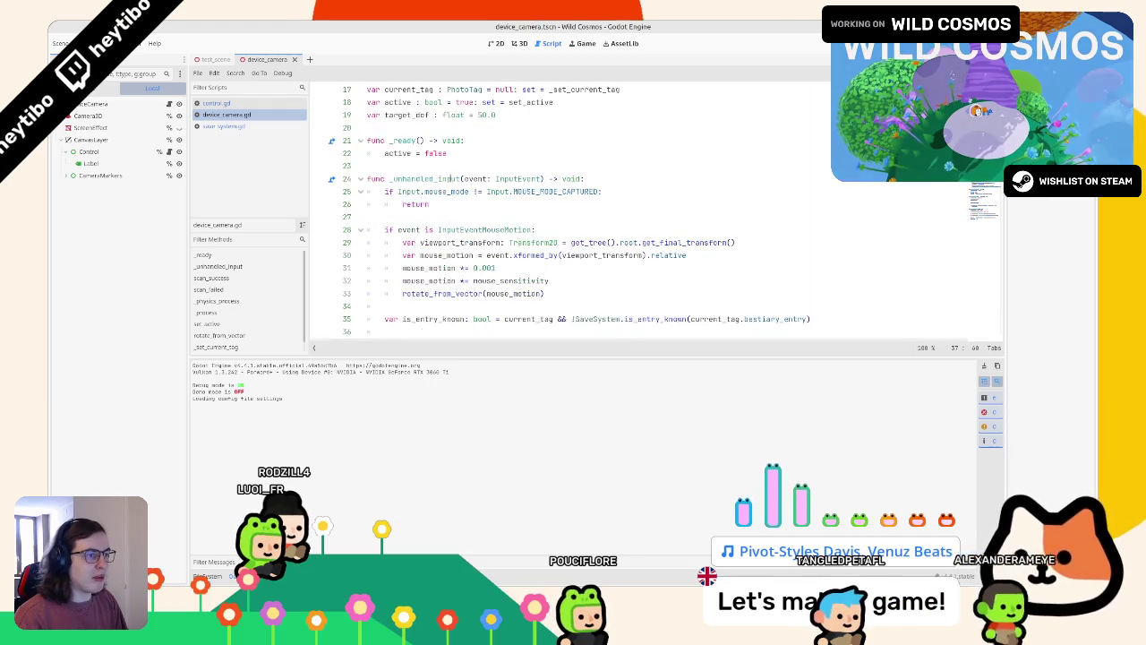
pyautogui.scroll(-2, 628, 339)
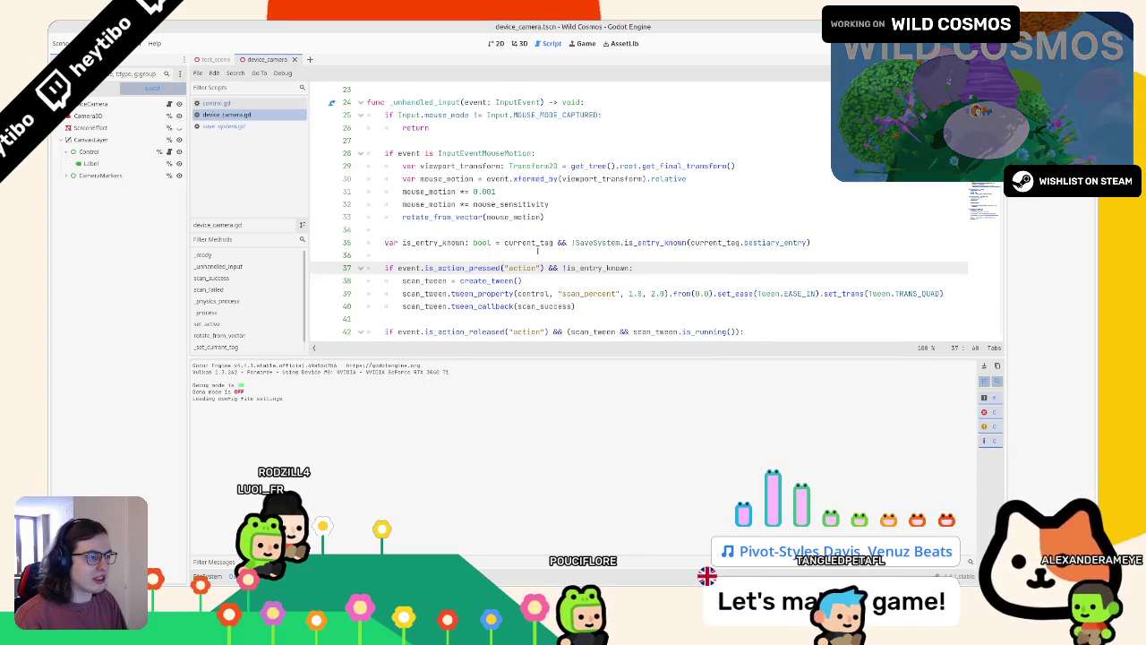
pyautogui.scroll(-2, 487, 258)
pyautogui.press('F5')
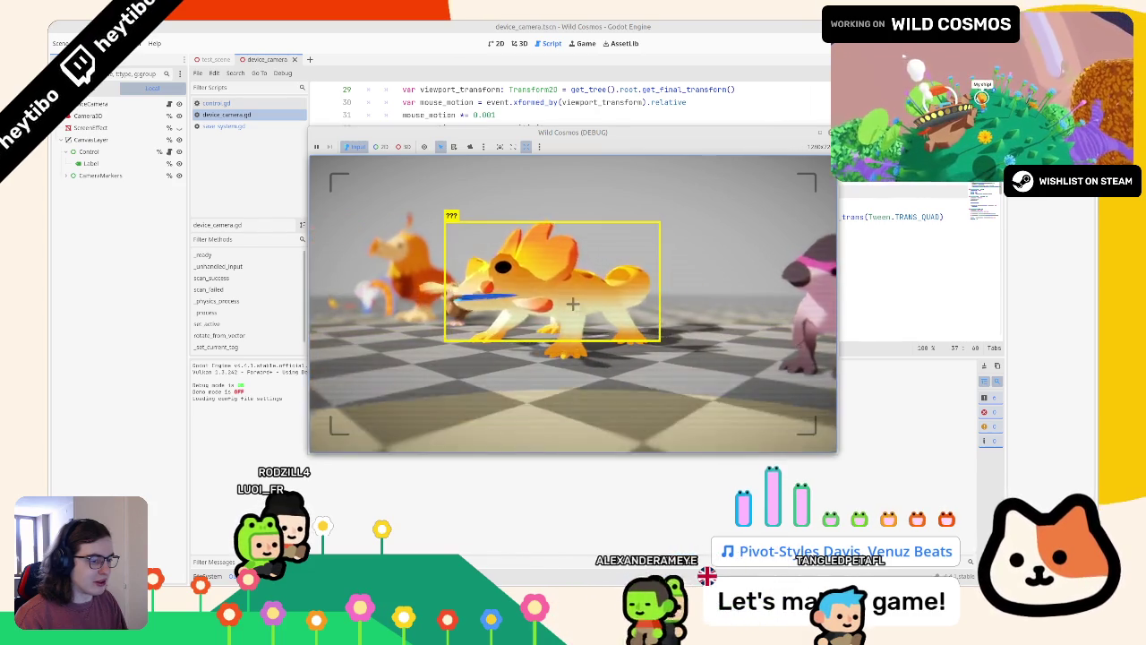
pyautogui.press('F8')
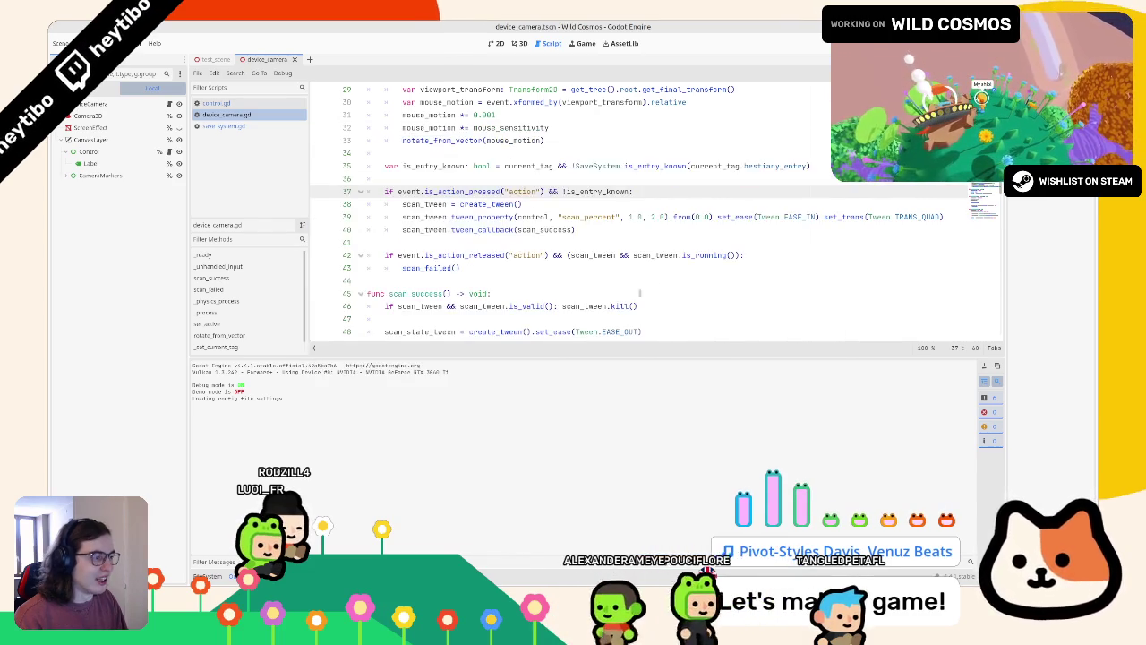
# Delete the is_entry_known condition from line 37, rerun the game to compare, and return to the editor.
pyautogui.moveTo(549, 192); pyautogui.dragTo(631, 191)
pyautogui.press('BackSpace')
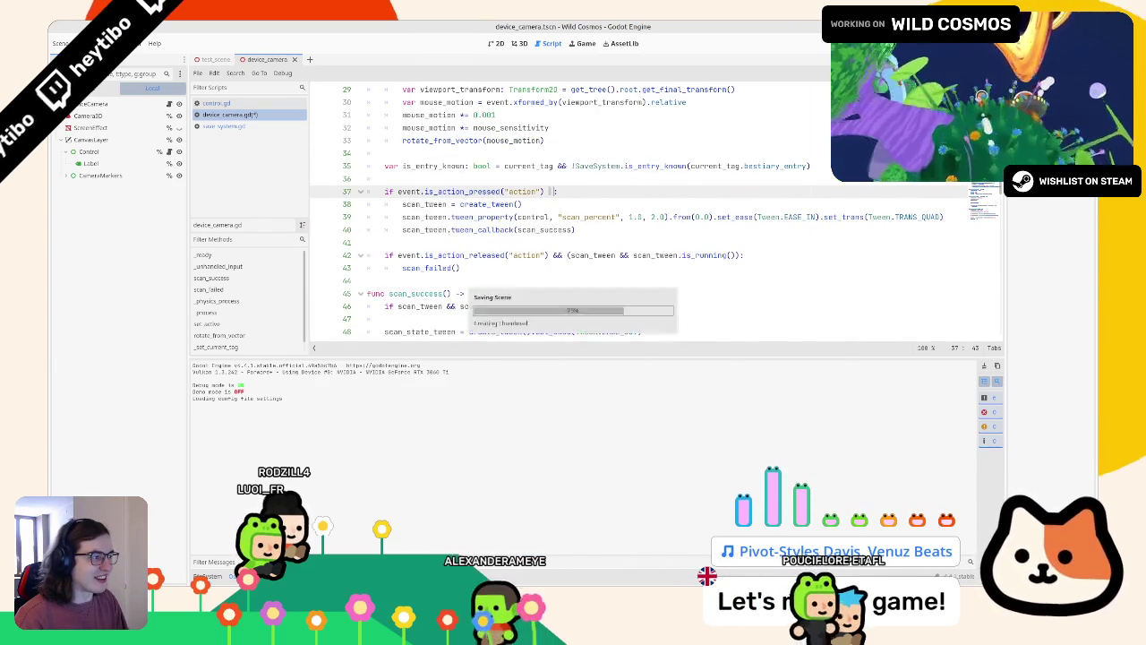
pyautogui.press('F5')
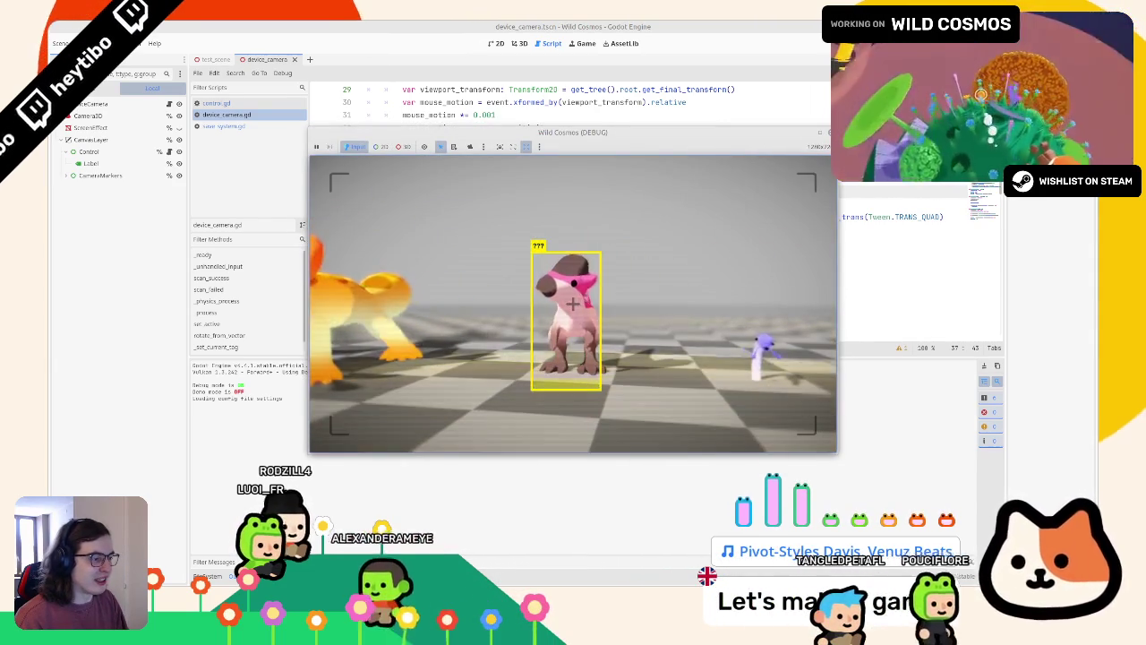
pyautogui.press('F5')
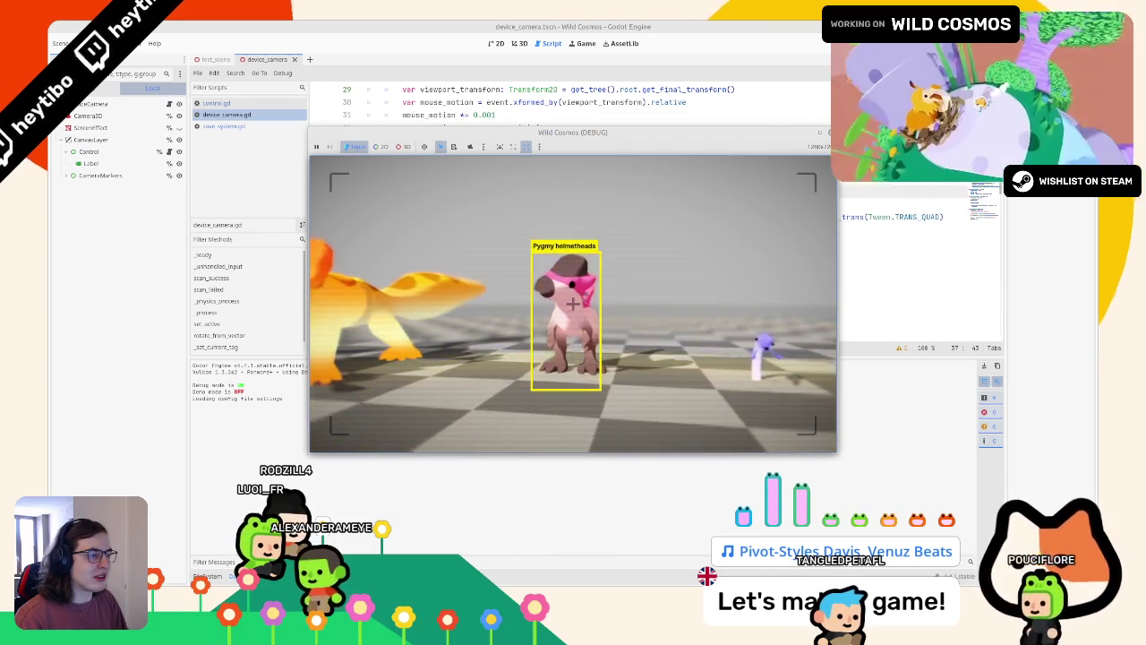
pyautogui.hotkey('alt', 'Tab')
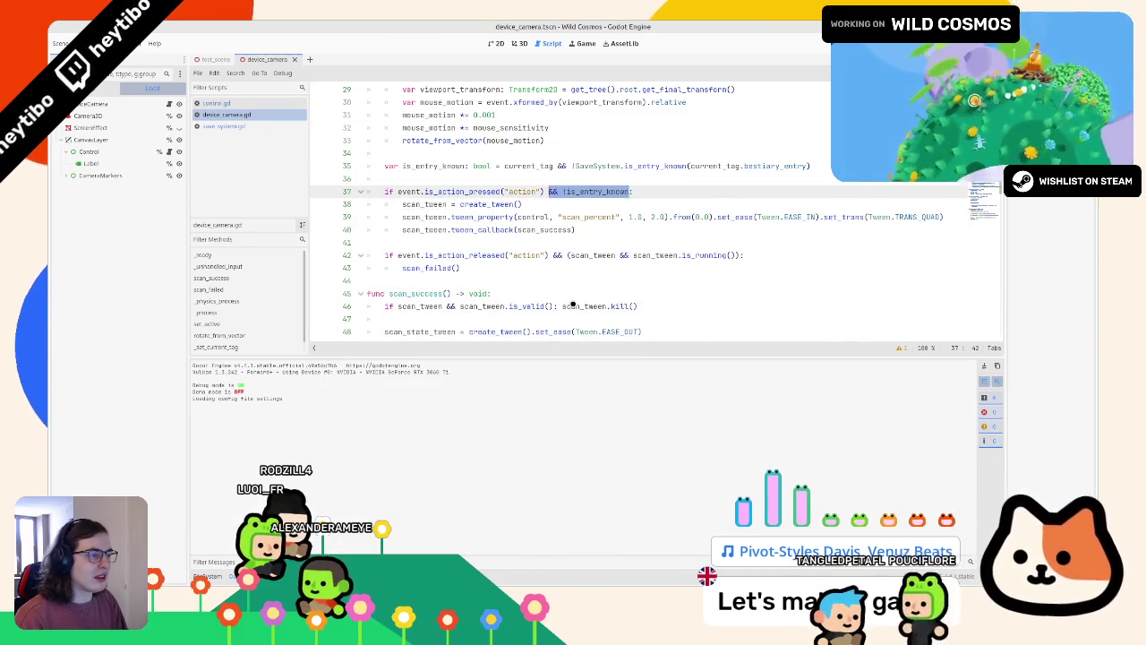
# Remove the '!' before SaveSystem.is_entry_known on line 35, then test the scan in-game and close it.
pyautogui.click(527, 177)
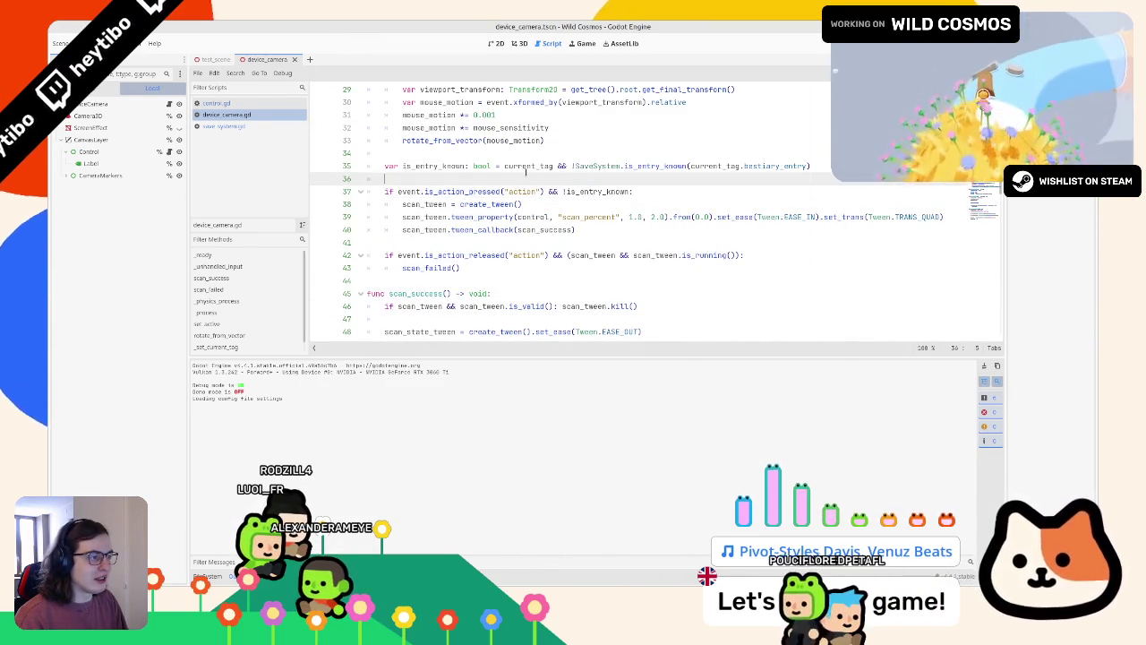
pyautogui.doubleClick(527, 165)
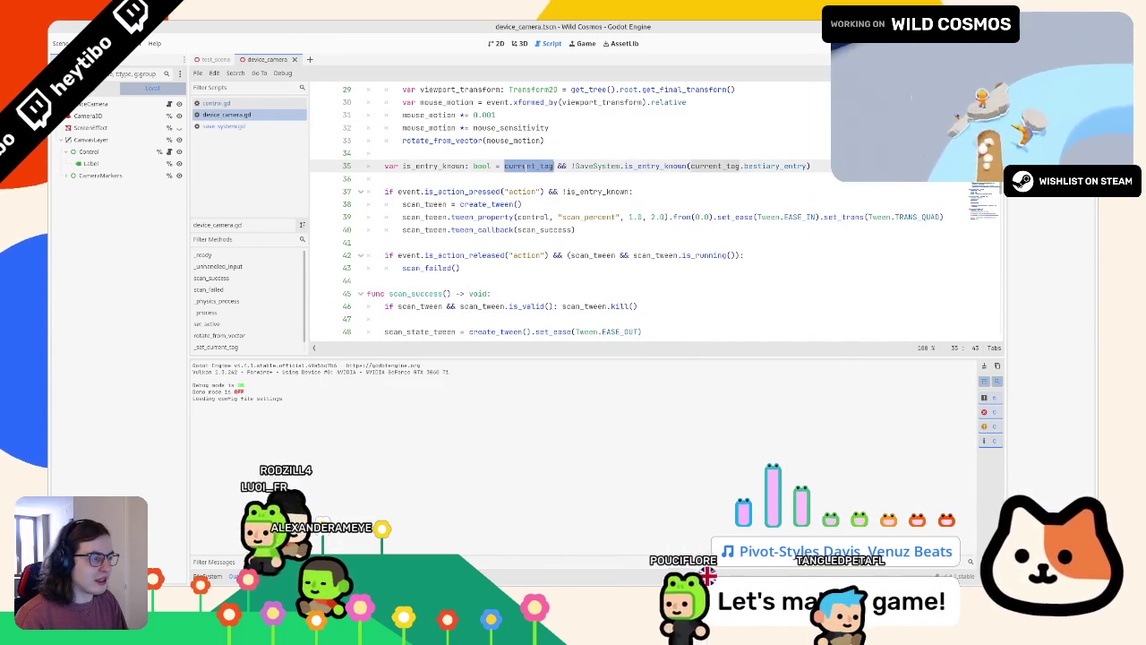
pyautogui.click(577, 166)
pyautogui.press('BackSpace')
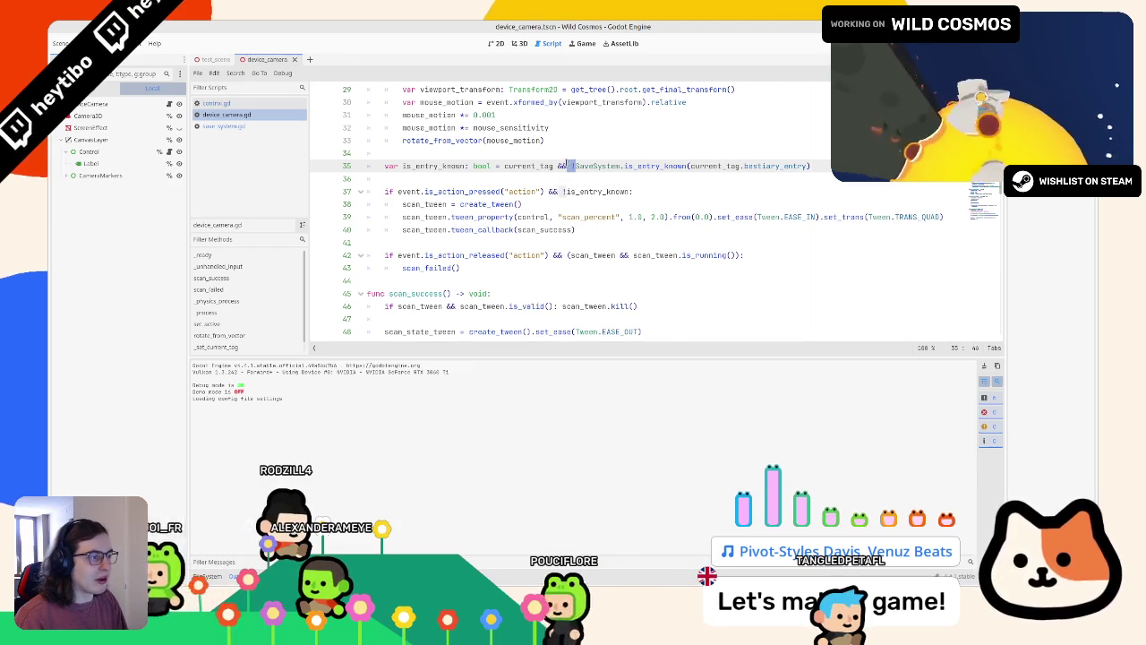
pyautogui.press('F5')
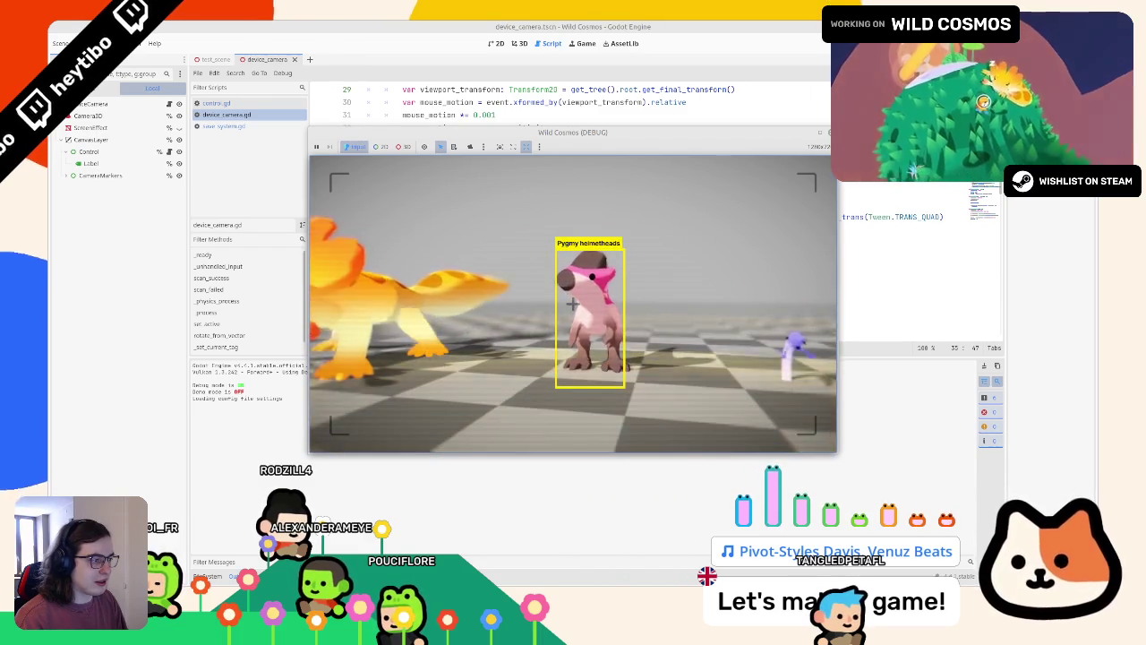
pyautogui.press('F8')
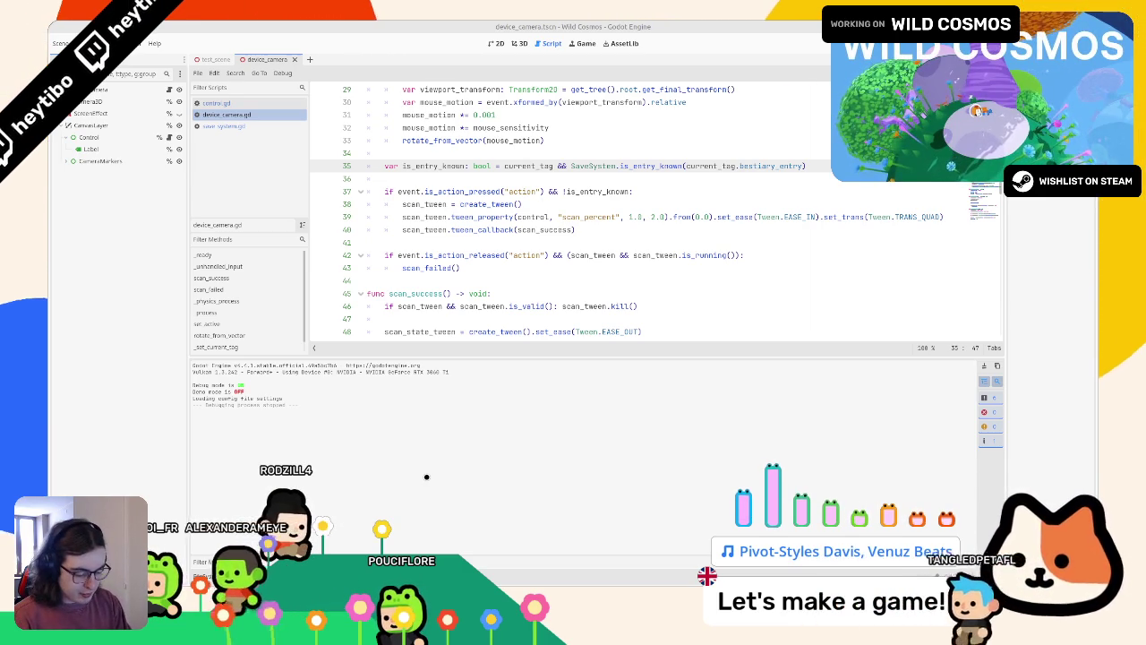
pyautogui.hotkey('alt', 'Tab')
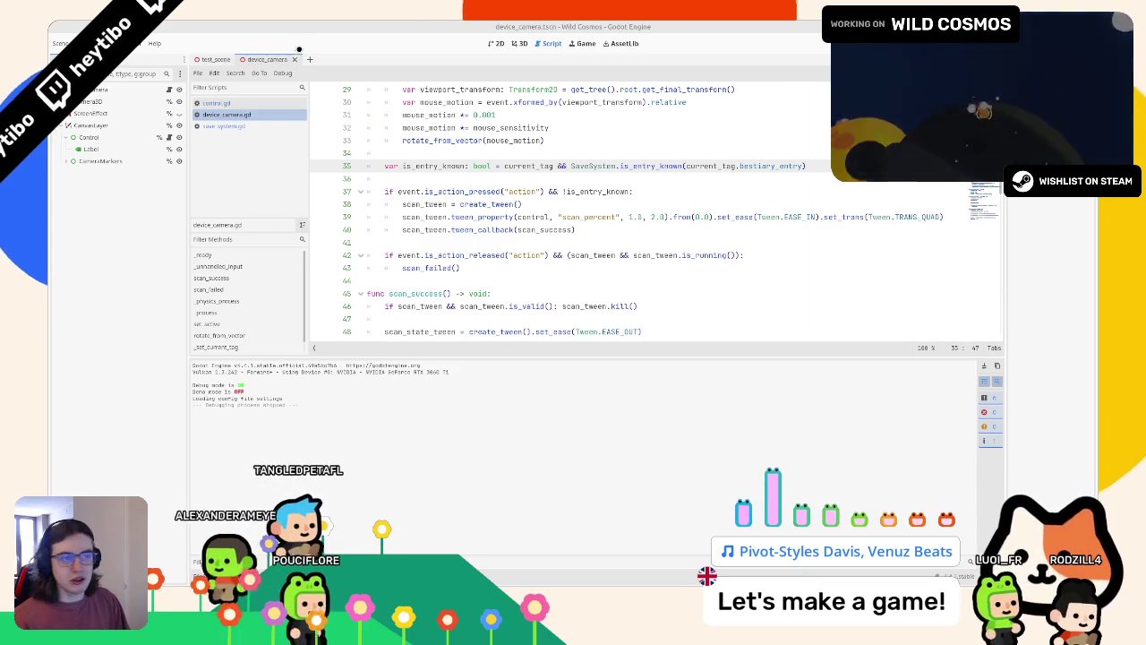
# Add an AudioStreamPlayer child under DeviceCamera and name it ScanProgressAudio.
pyautogui.click(518, 42)
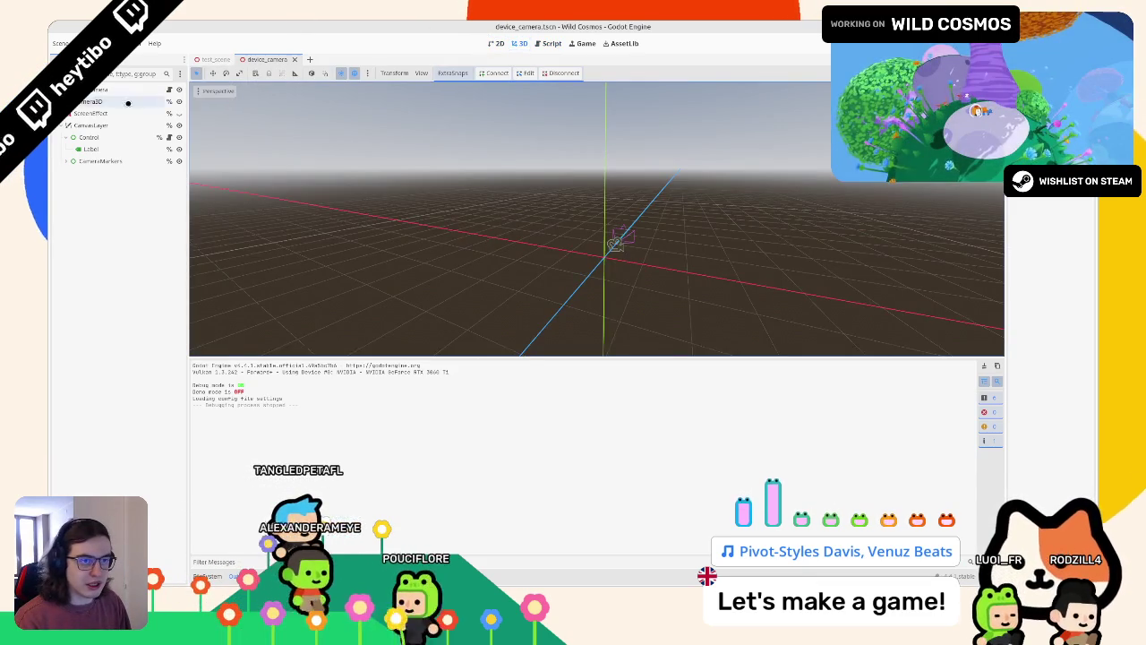
pyautogui.click(109, 89)
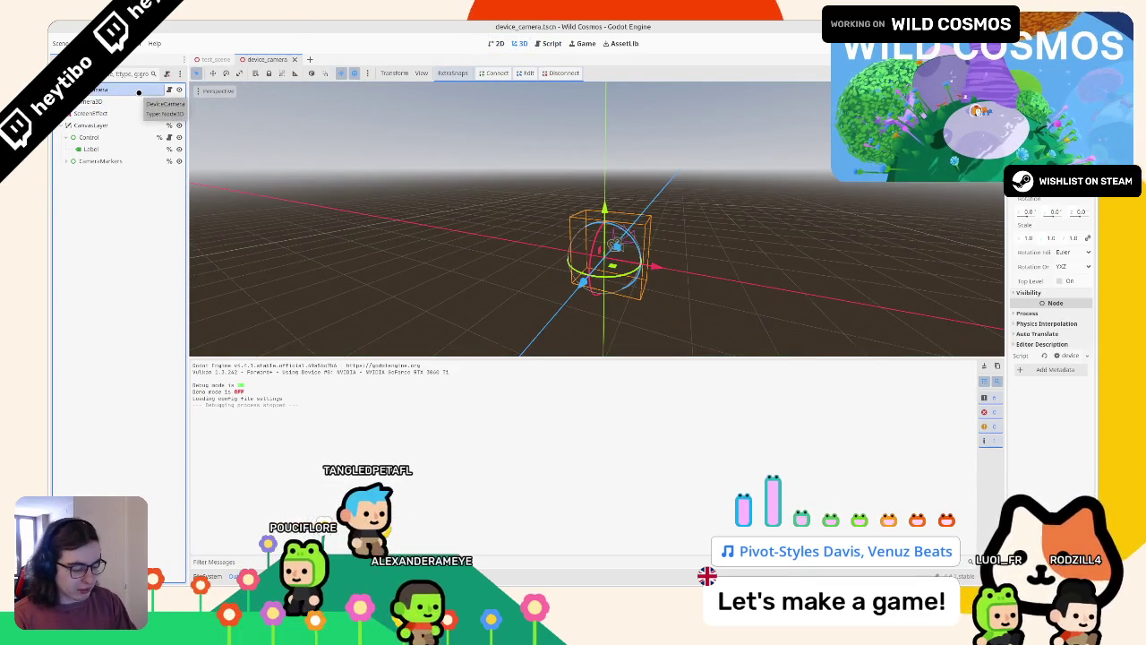
pyautogui.hotkey('ctrl', 'a')
pyautogui.write('audio')
pyautogui.press('Down')
pyautogui.press('Down')
pyautogui.press('Return')
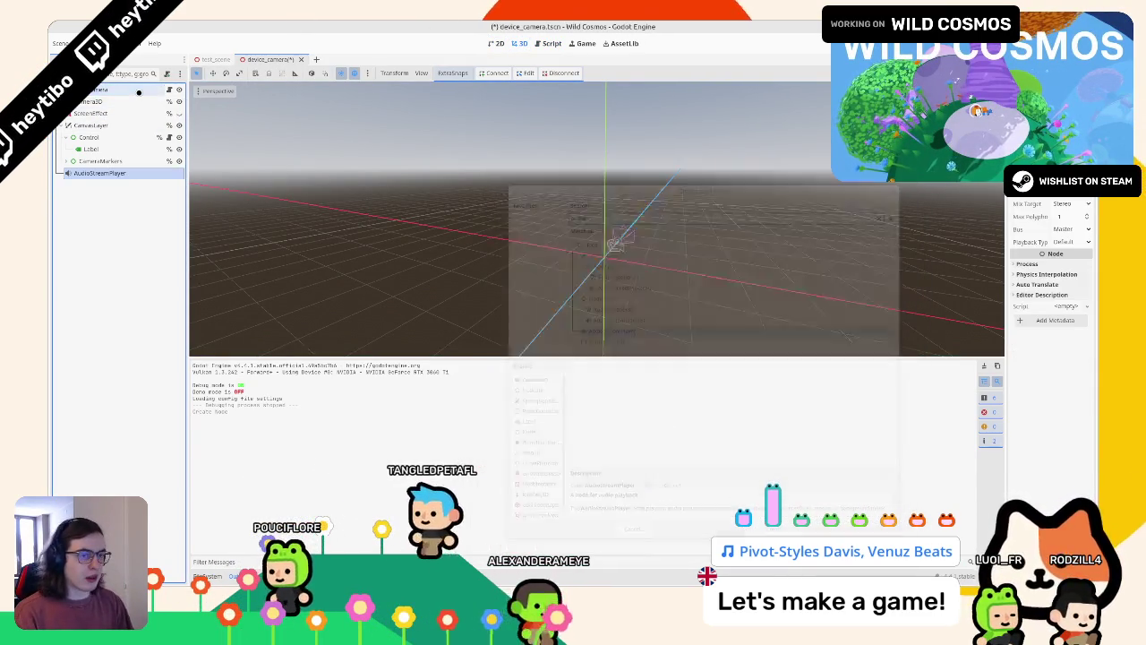
pyautogui.press('F2')
pyautogui.write('ScanProgressAudio')
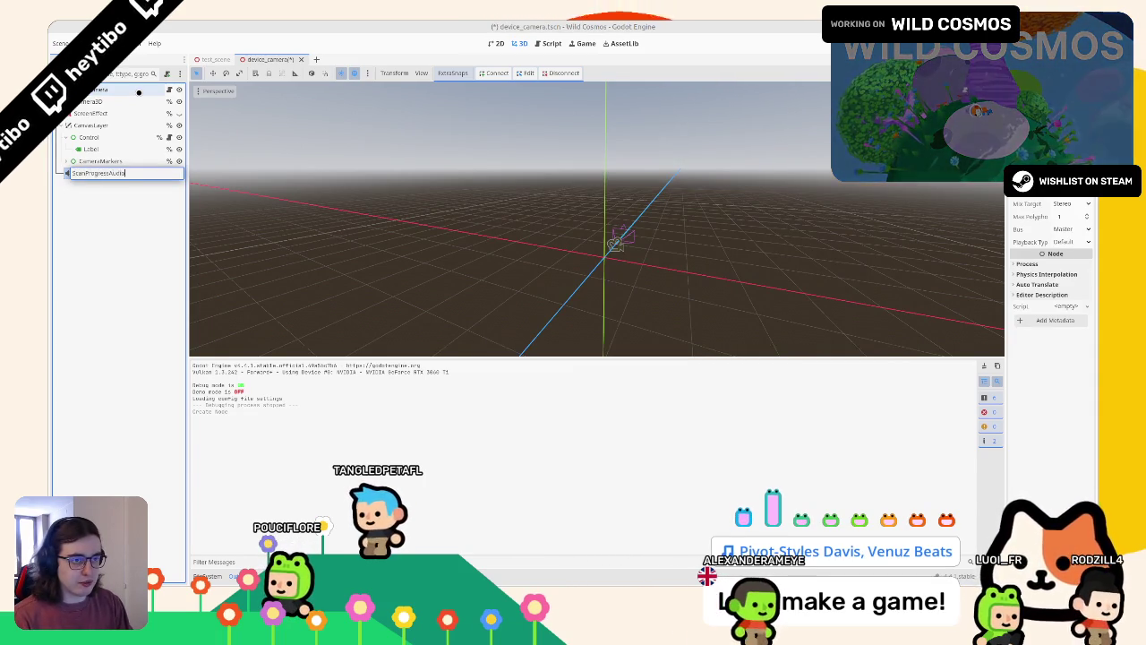
pyautogui.press('Return')
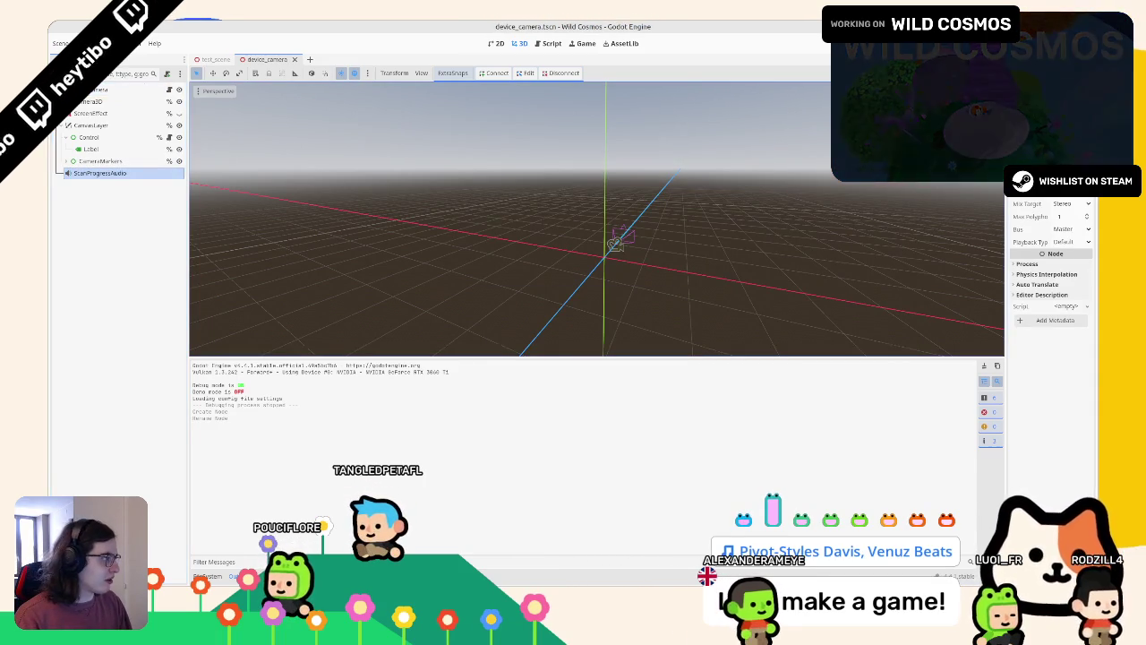
# Quick Load player_throwing_intro.wav as the node's Stream, replacing player_throwing_loop.wav, and save the scene.
pyautogui.click(1056, 179)
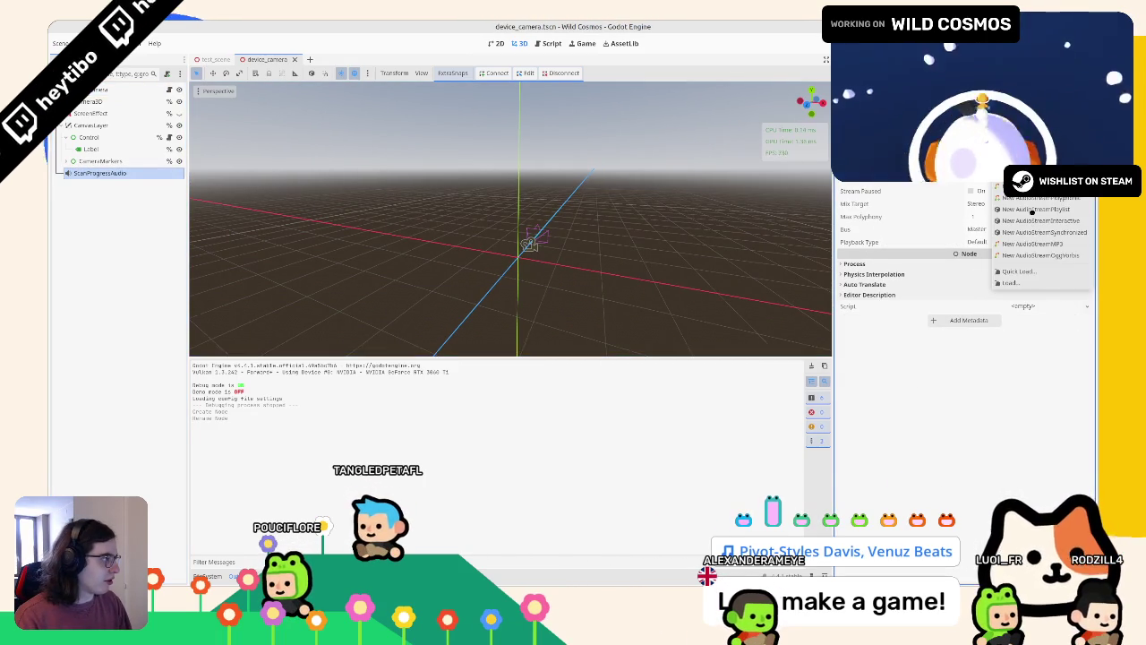
pyautogui.click(1030, 274)
pyautogui.write('throw')
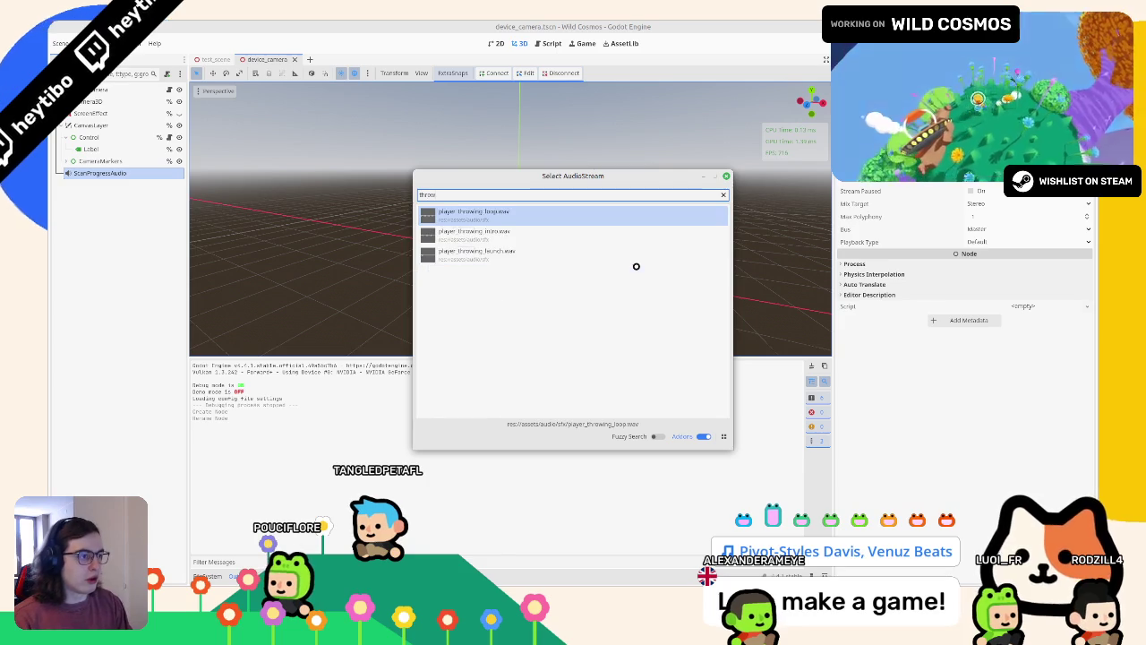
pyautogui.press('Down')
pyautogui.press('Down')
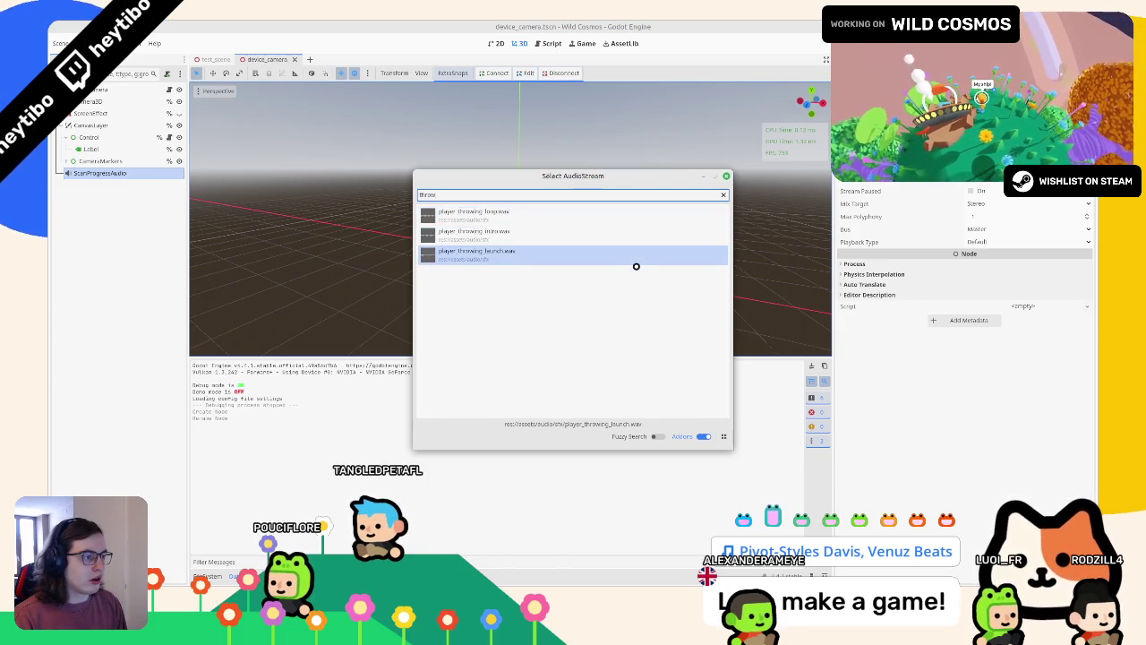
pyautogui.press('Up')
pyautogui.press('Down')
pyautogui.press('Down')
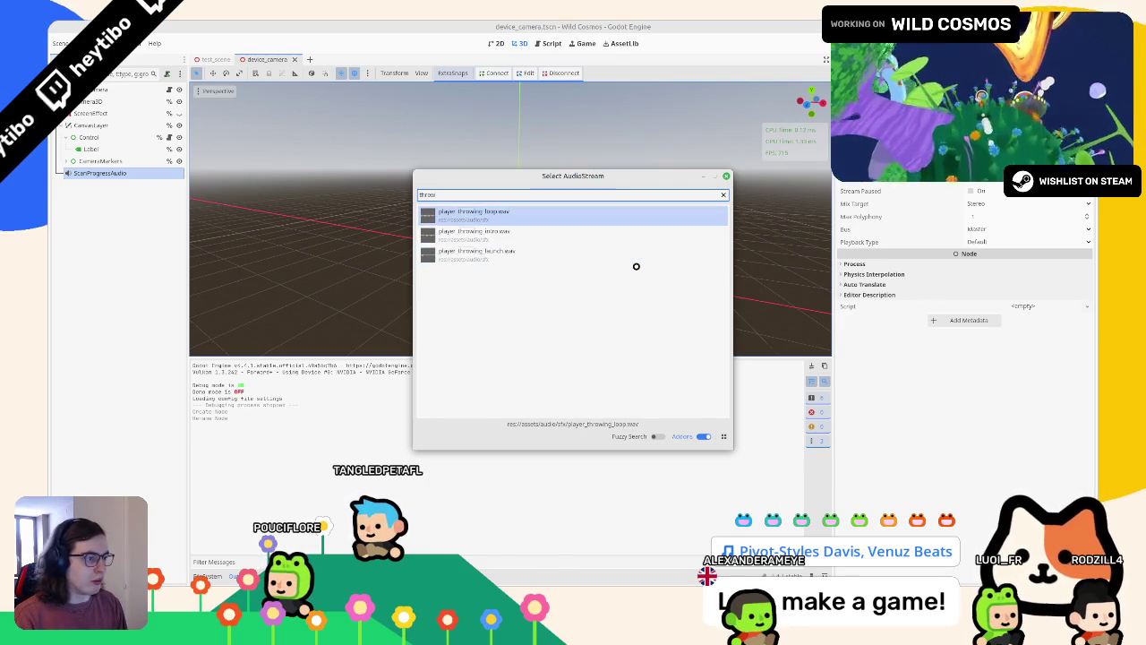
pyautogui.press('Return')
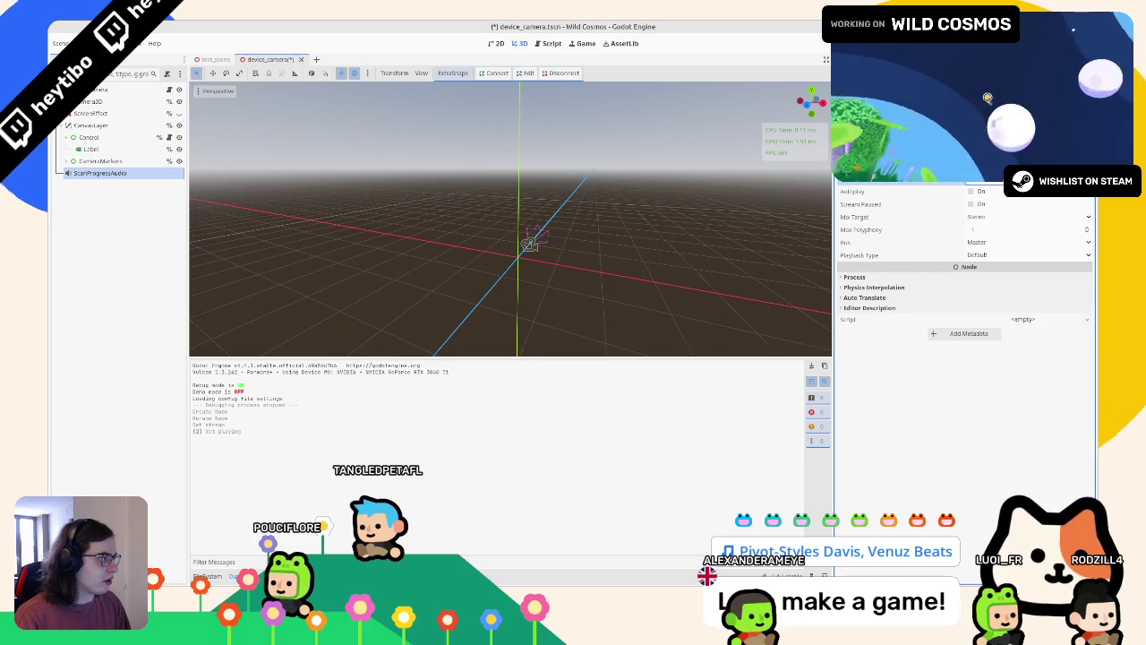
pyautogui.click(1088, 179)
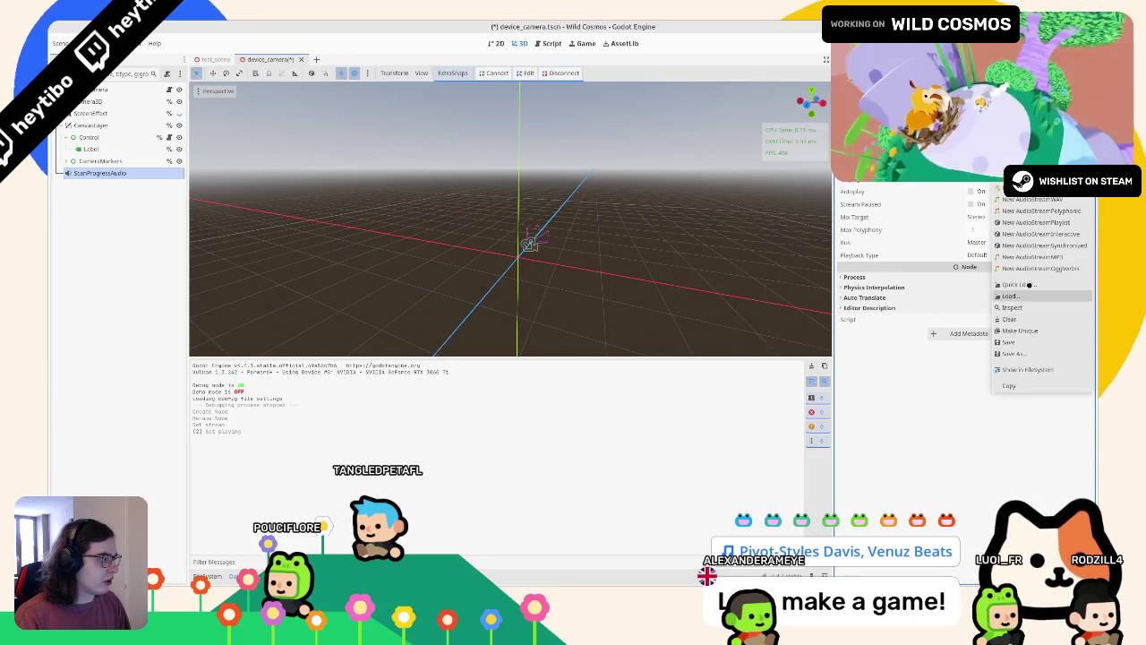
pyautogui.click(1029, 286)
pyautogui.write('throw')
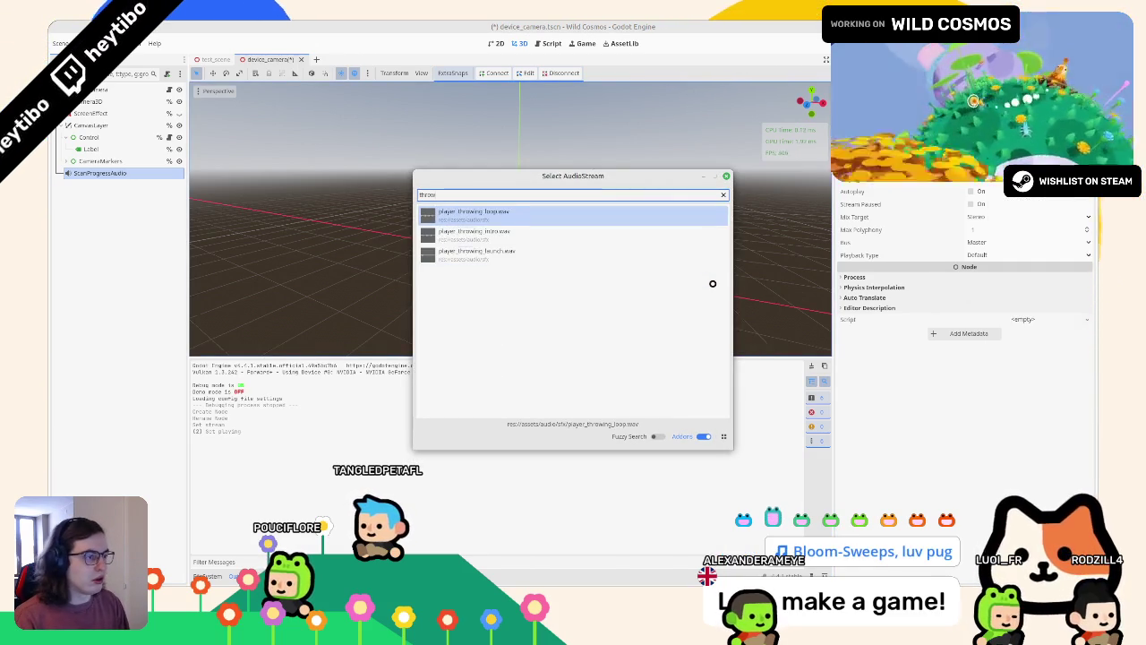
pyautogui.press('Down')
pyautogui.press('Return')
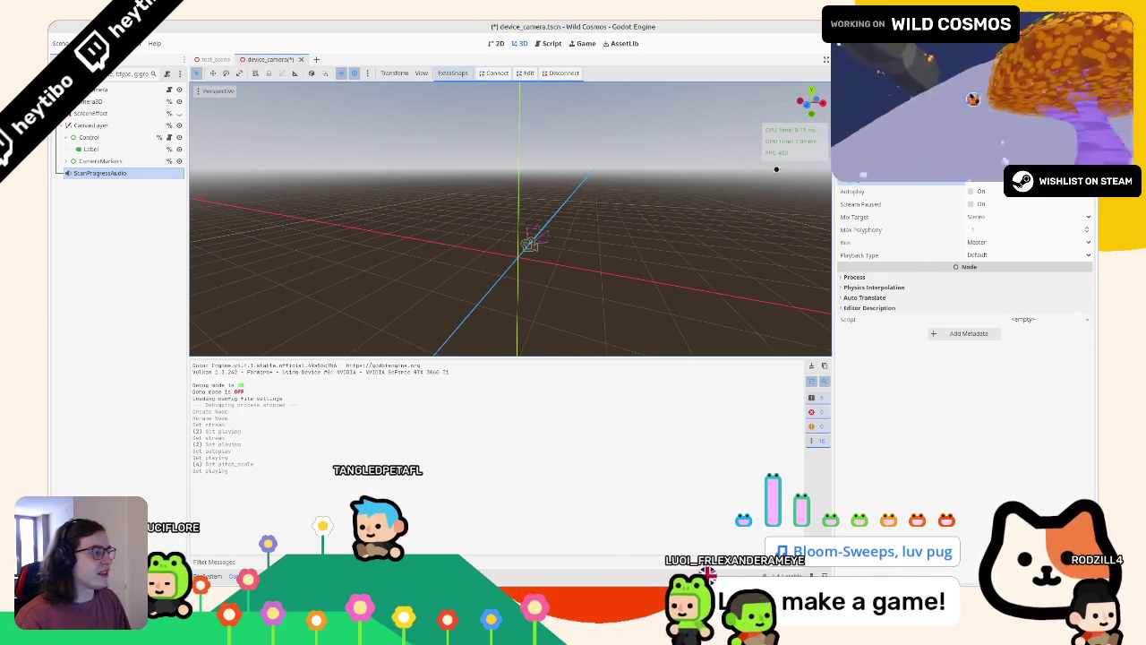
pyautogui.hotkey('ctrl', 's')
# Give ScanProgressAudio a unique name and add its reference to device_camera.gd, then save.
pyautogui.rightClick(125, 174)
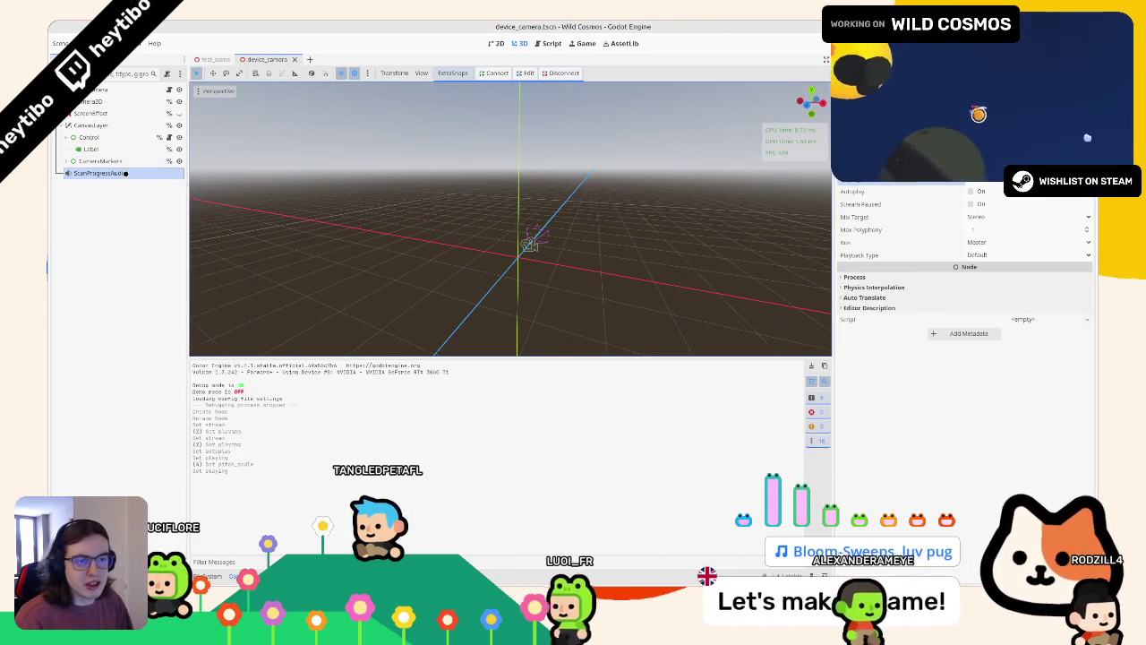
pyautogui.rightClick(125, 173)
pyautogui.click(183, 402)
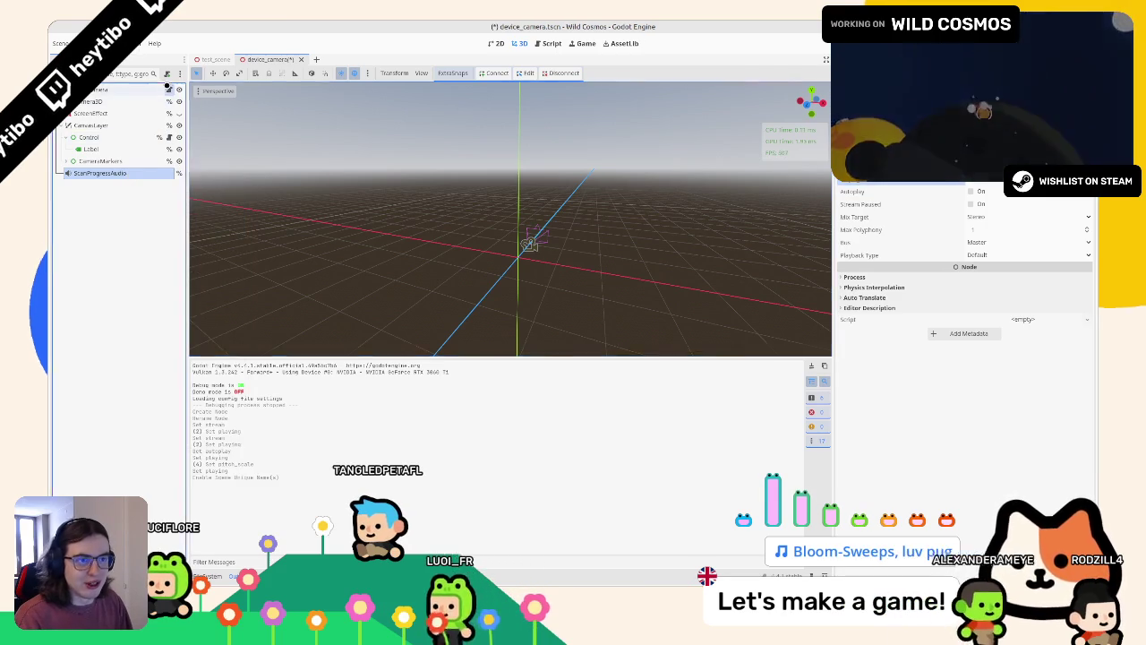
pyautogui.click(551, 43)
pyautogui.scroll(5, 809, 82)
pyautogui.scroll(3, 809, 82)
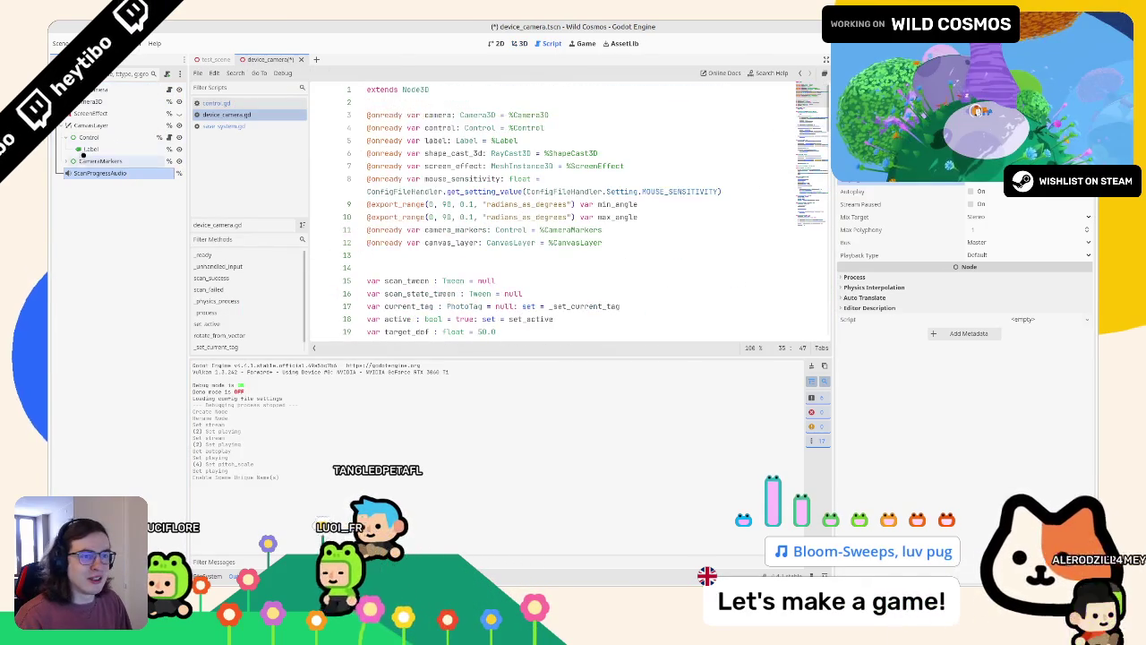
pyautogui.moveTo(99, 173); pyautogui.dragTo(452, 257)
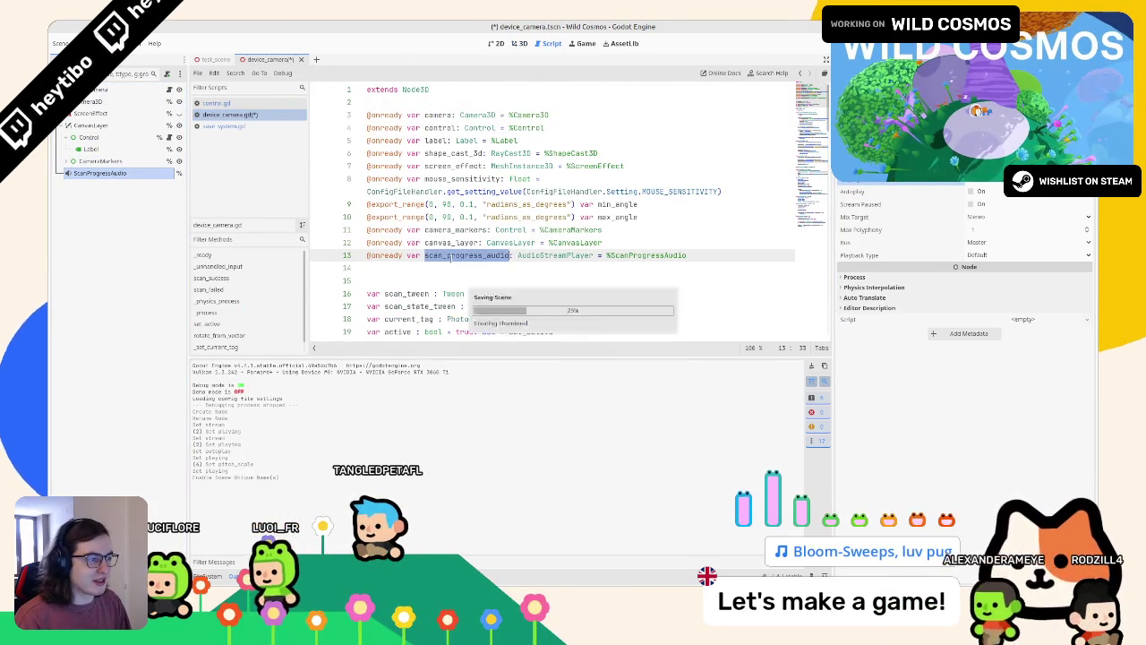
pyautogui.hotkey('ctrl', 's')
pyautogui.scroll(-10, 538, 250)
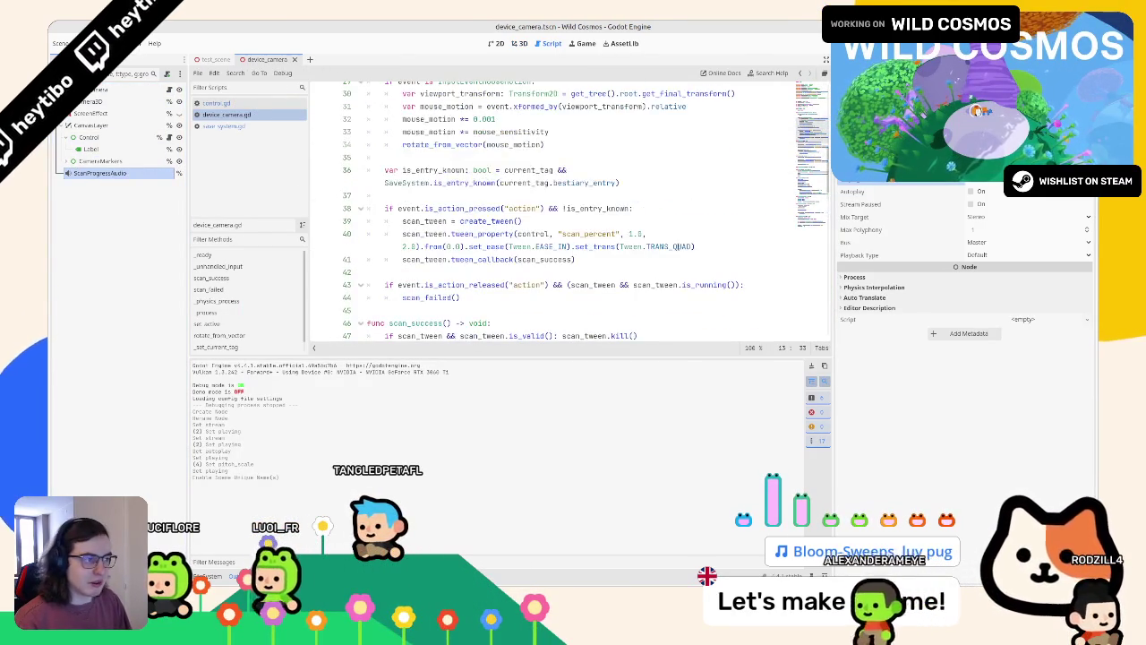
pyautogui.moveTo(875, 230); pyautogui.dragTo(998, 230)
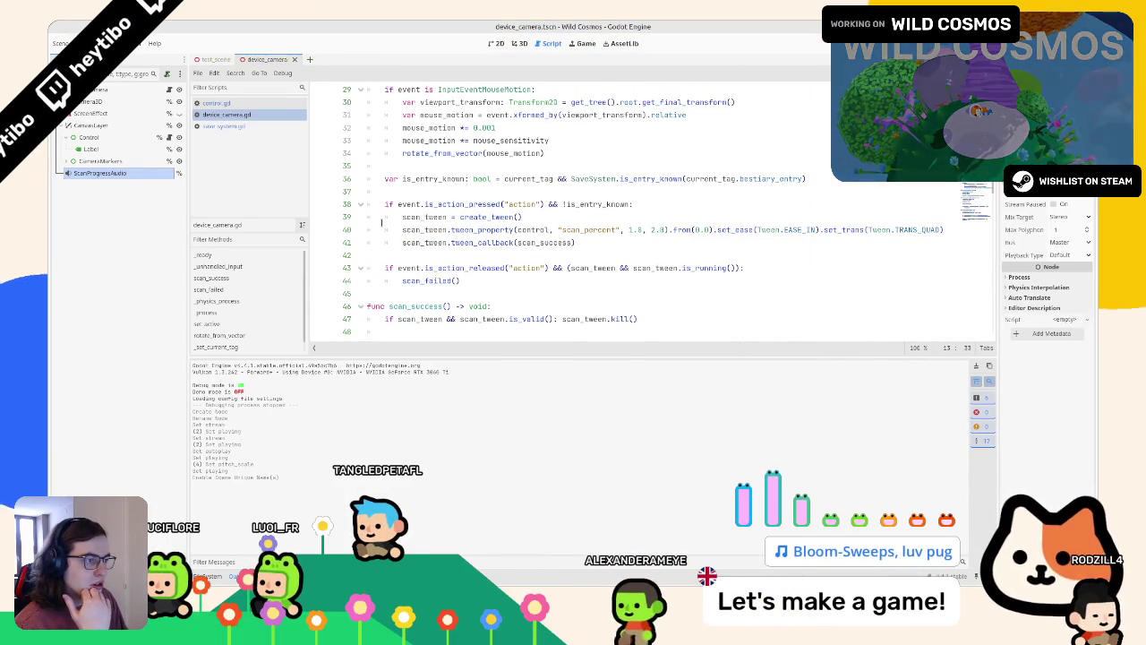
# Add a scan_progress_audio.play() call on line 39 when the scan starts.
pyautogui.doubleClick(425, 217)
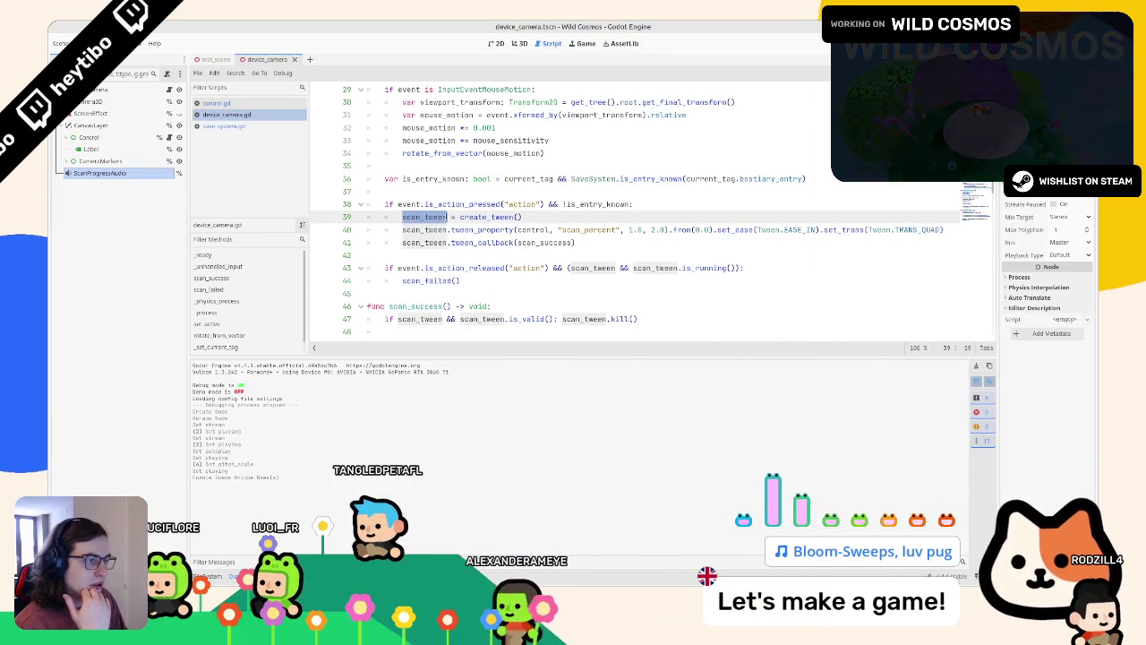
pyautogui.click(680, 205)
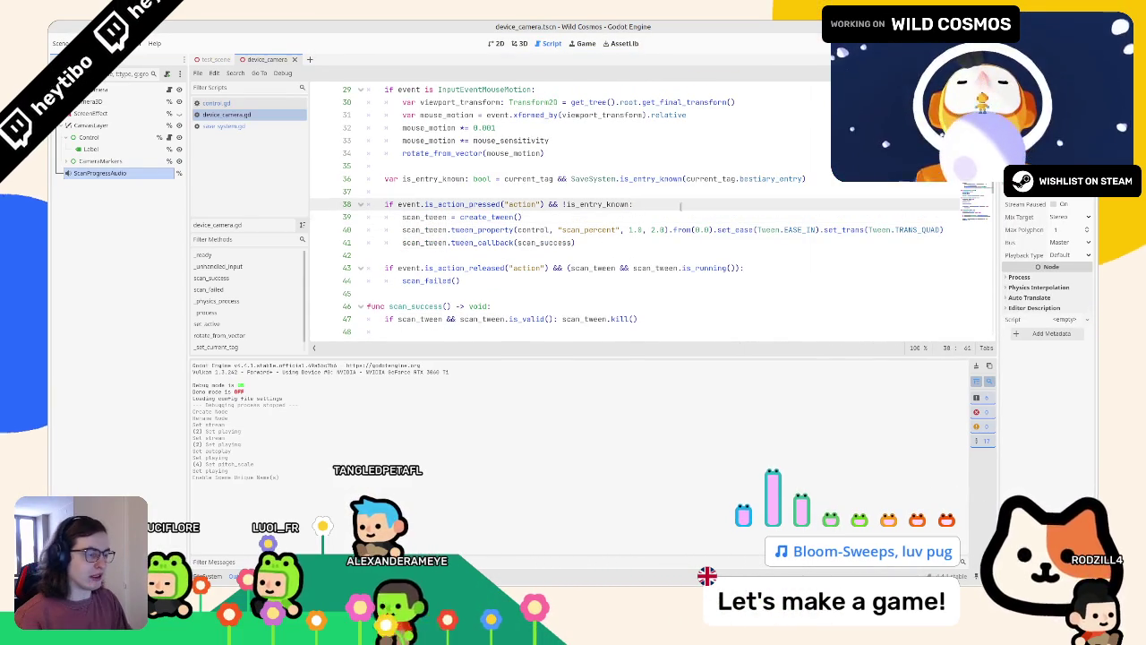
pyautogui.press('Return')
pyautogui.write('scan_progress_audio.p')
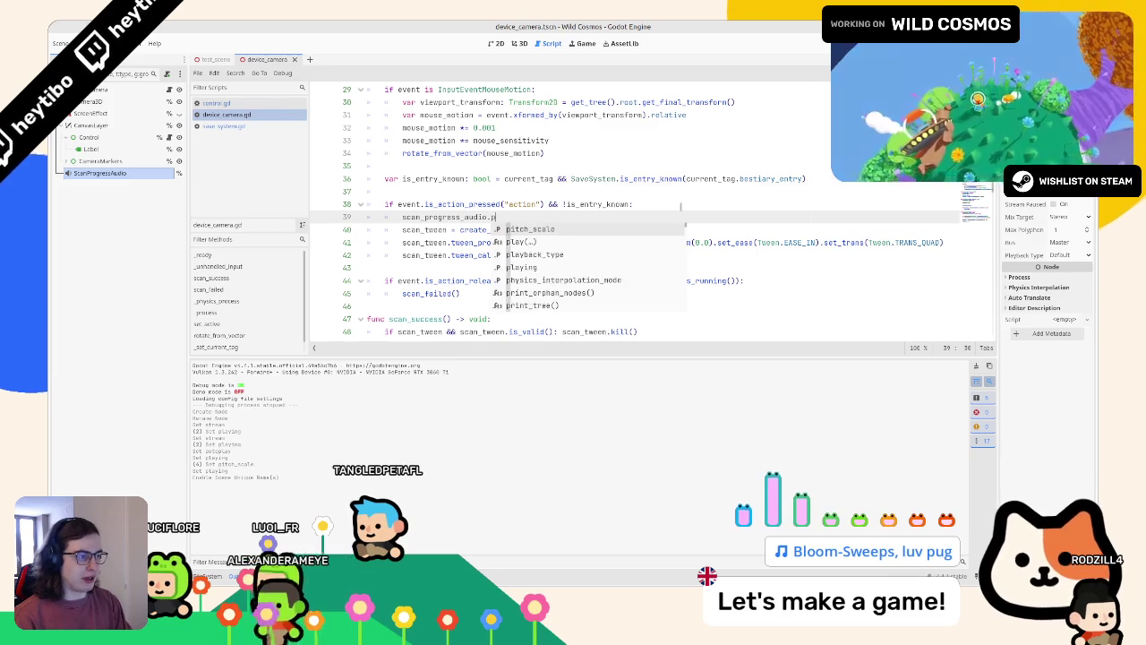
pyautogui.press('Down')
pyautogui.press('Return')
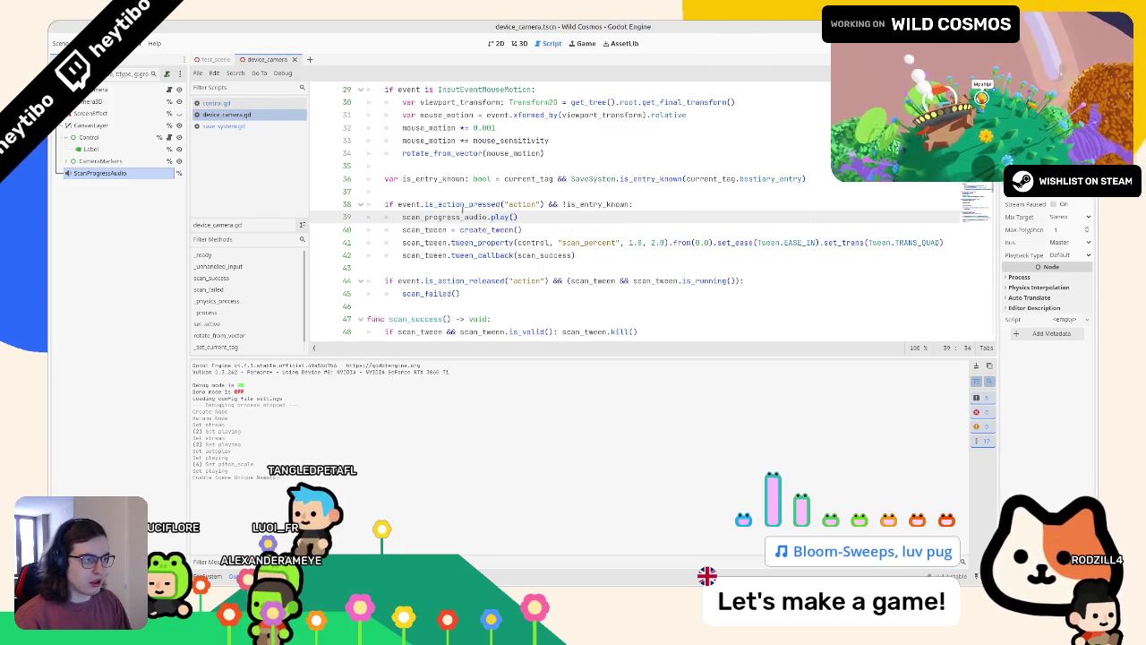
pyautogui.doubleClick(445, 217)
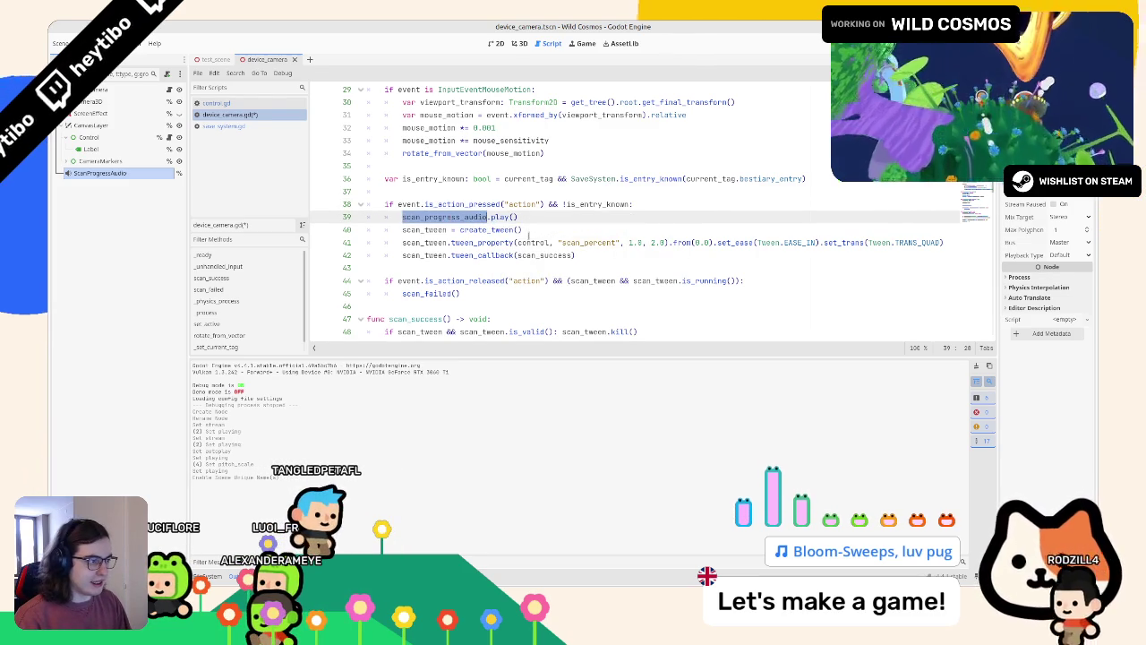
# Add a scan_tween.tween_property line tweening pitch_scale, with .from(0.8) as its start value.
pyautogui.click(952, 243)
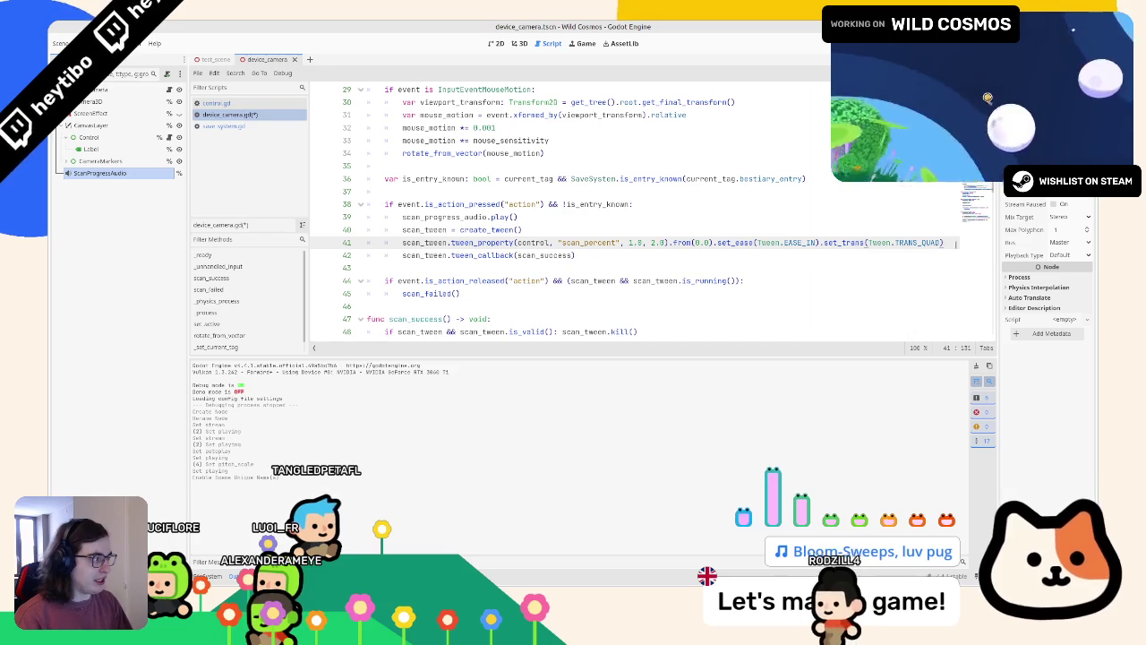
pyautogui.press('Return')
pyautogui.write('sce')
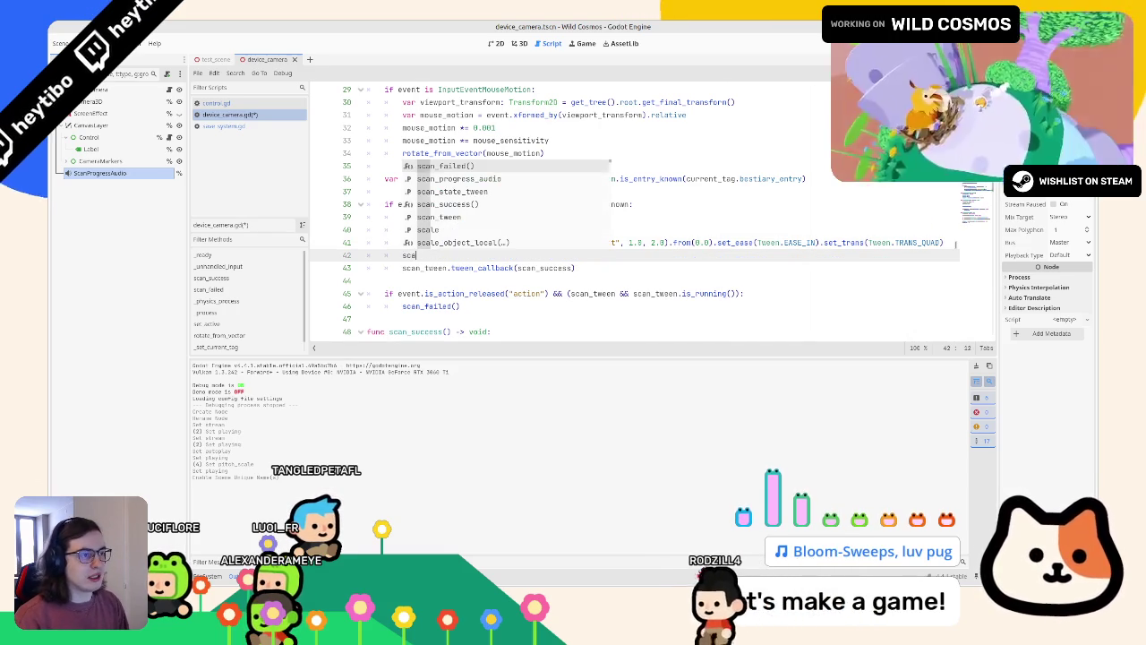
pyautogui.write('n_tw')
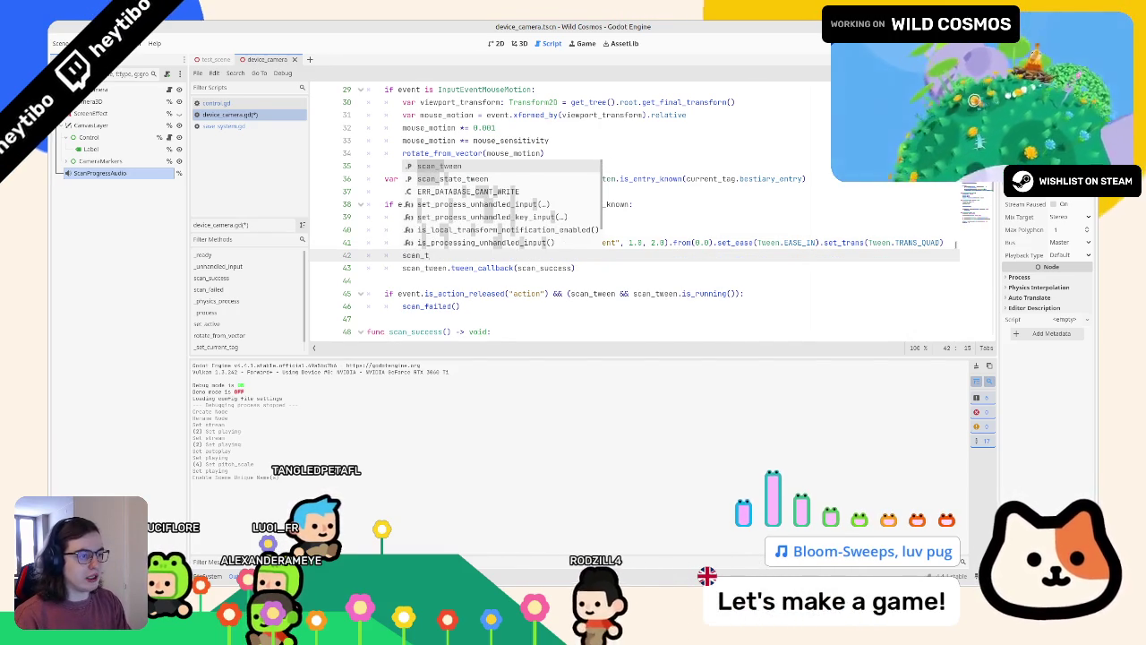
pyautogui.press('Return')
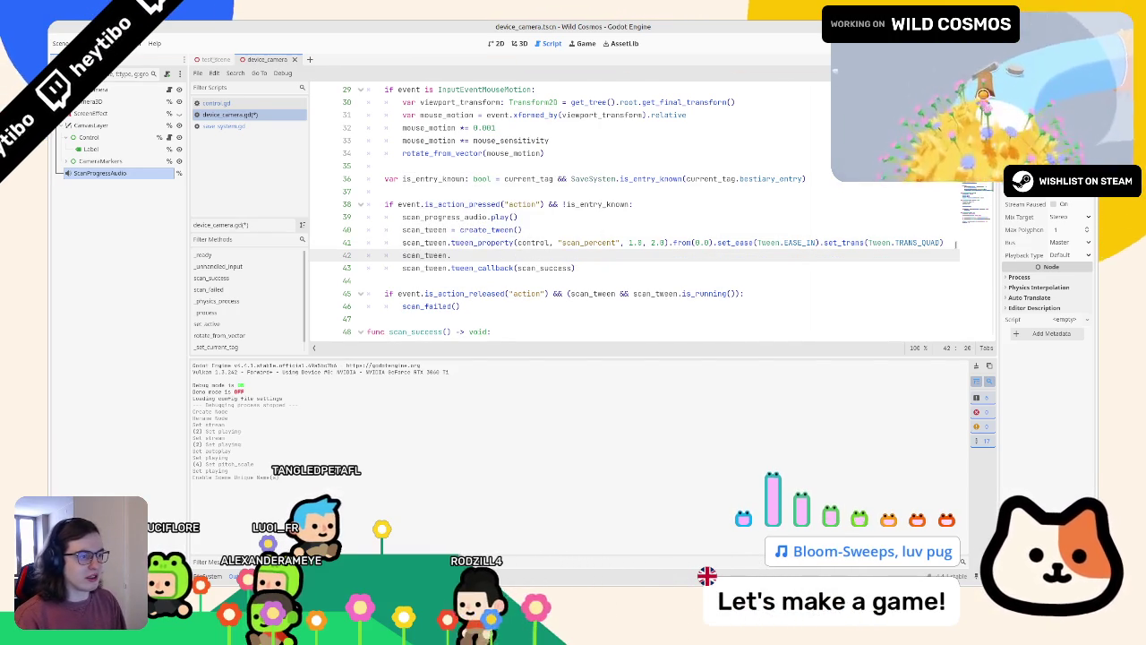
pyautogui.write('.tween_pro')
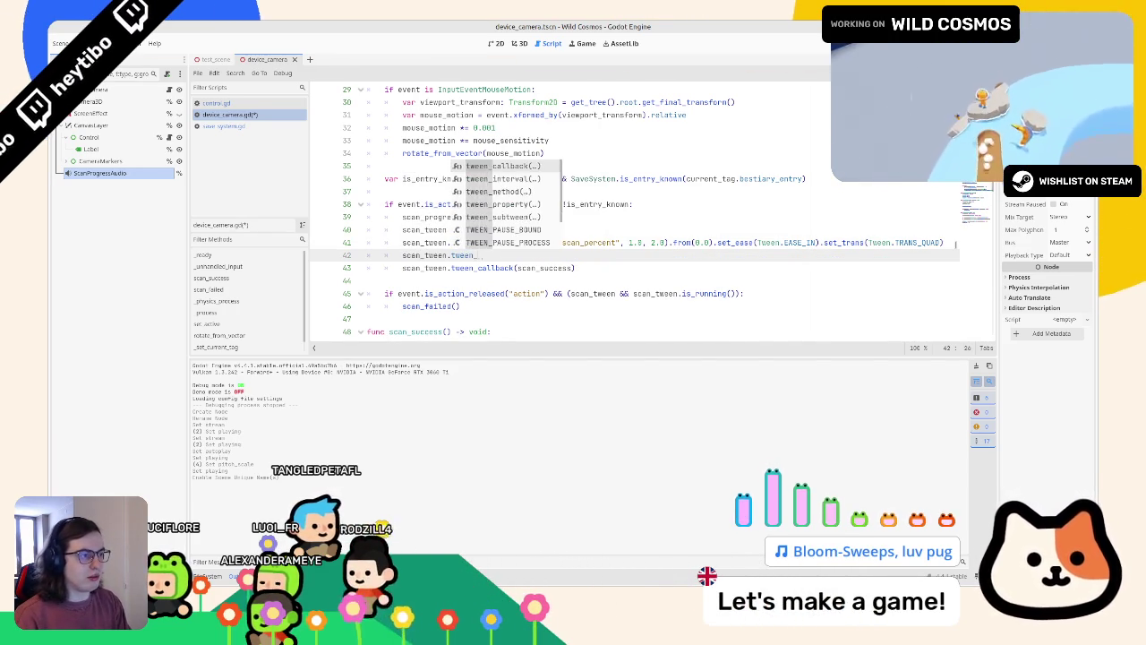
pyautogui.press('Return')
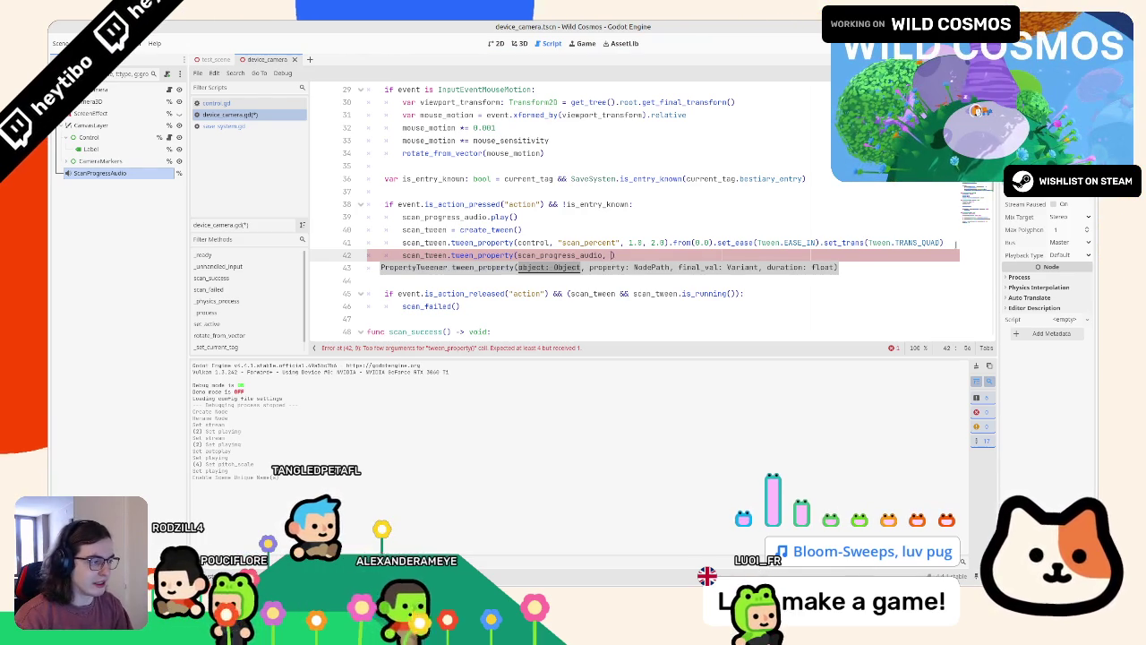
pyautogui.write('"p')
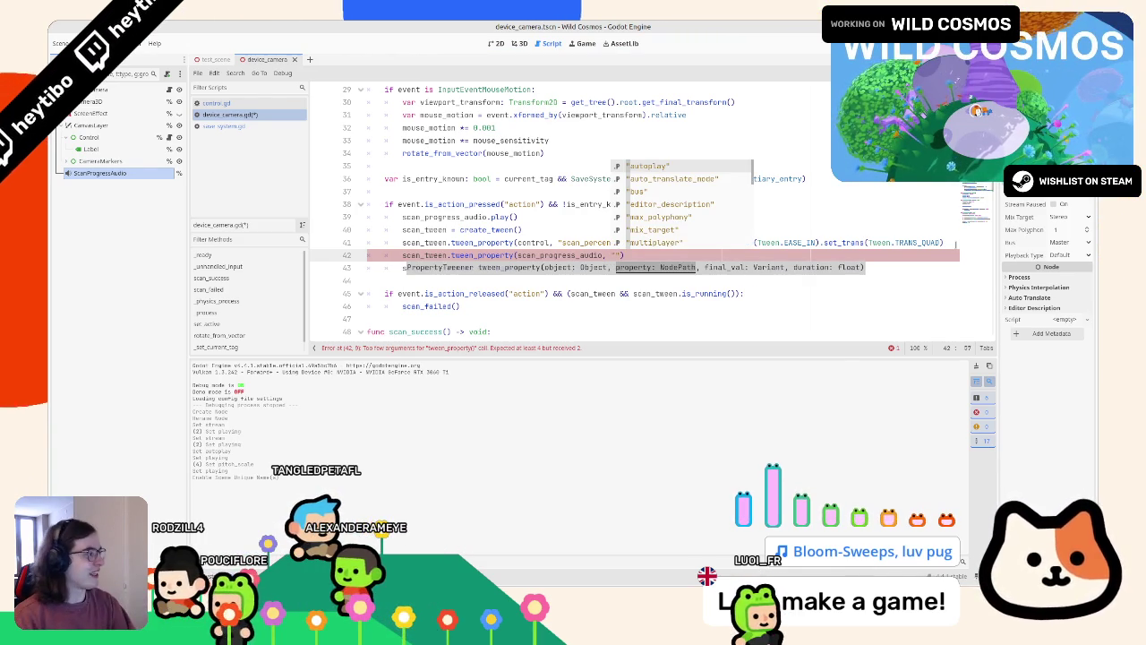
pyautogui.write('itch_scale')
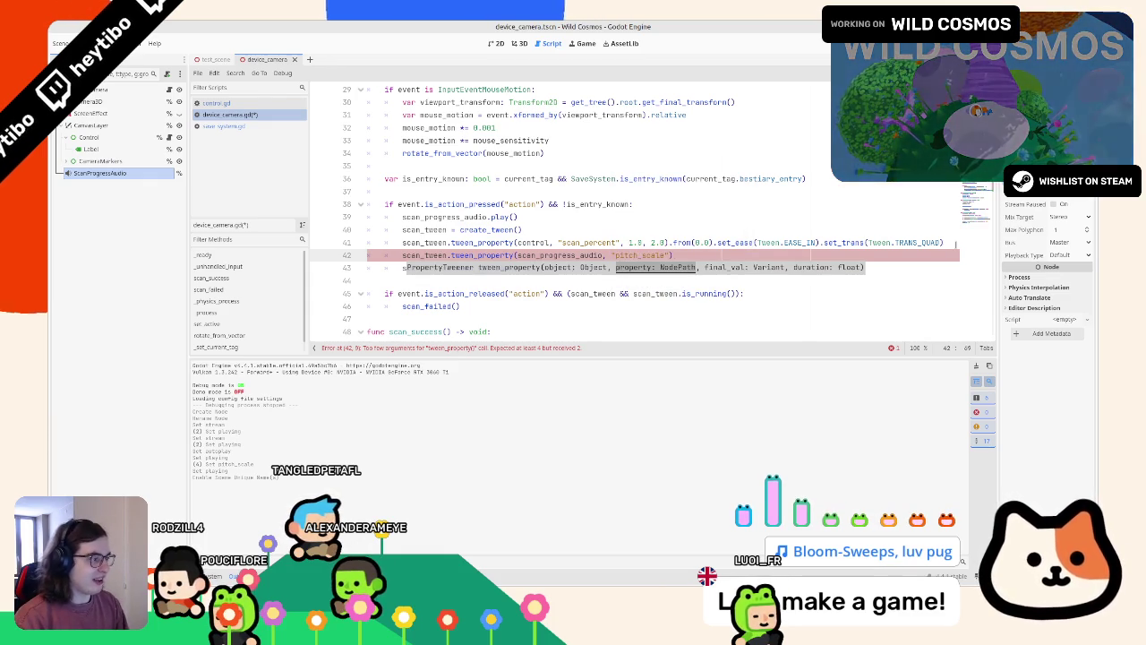
pyautogui.press('BackSpace')
pyautogui.write(', 1.5,')
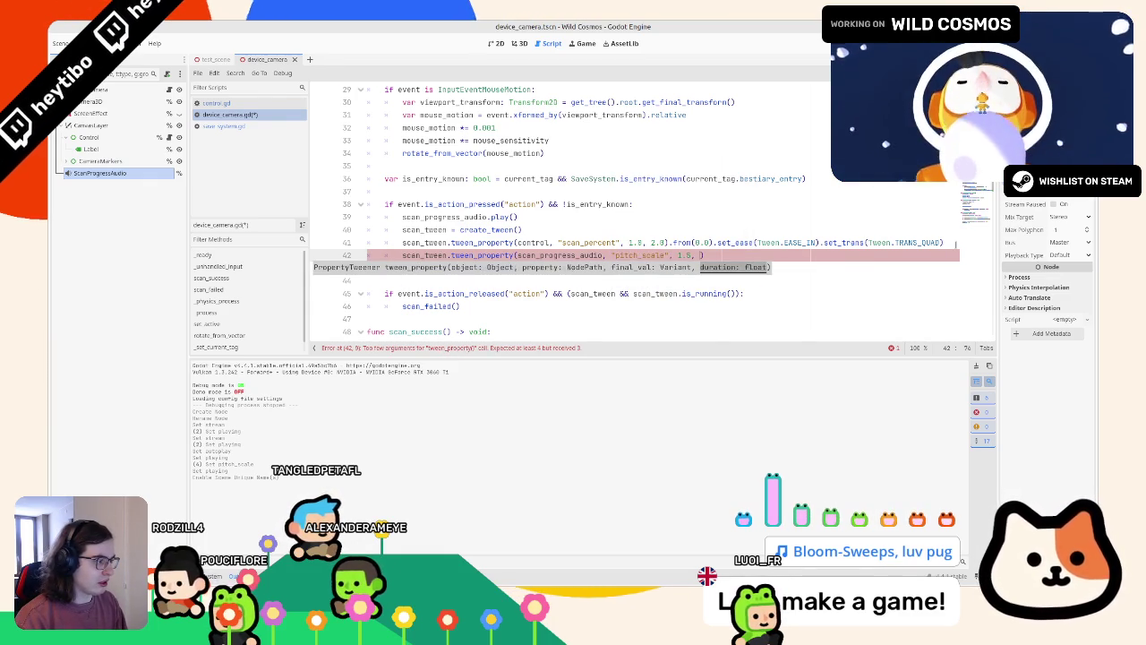
pyautogui.write('.0')
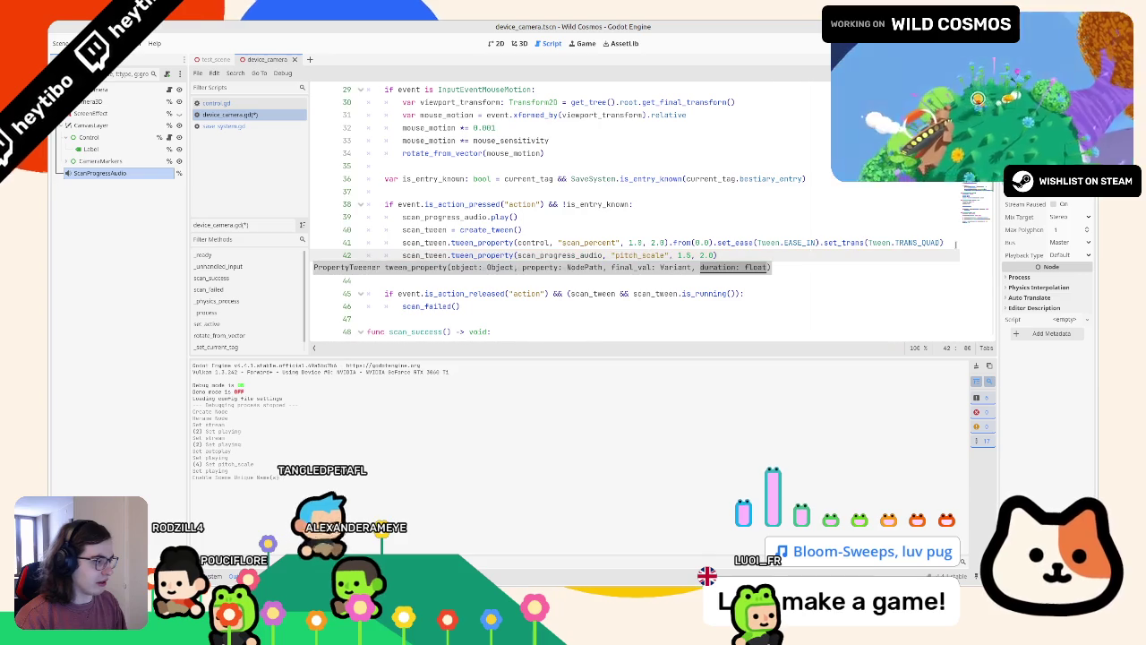
pyautogui.write('f')
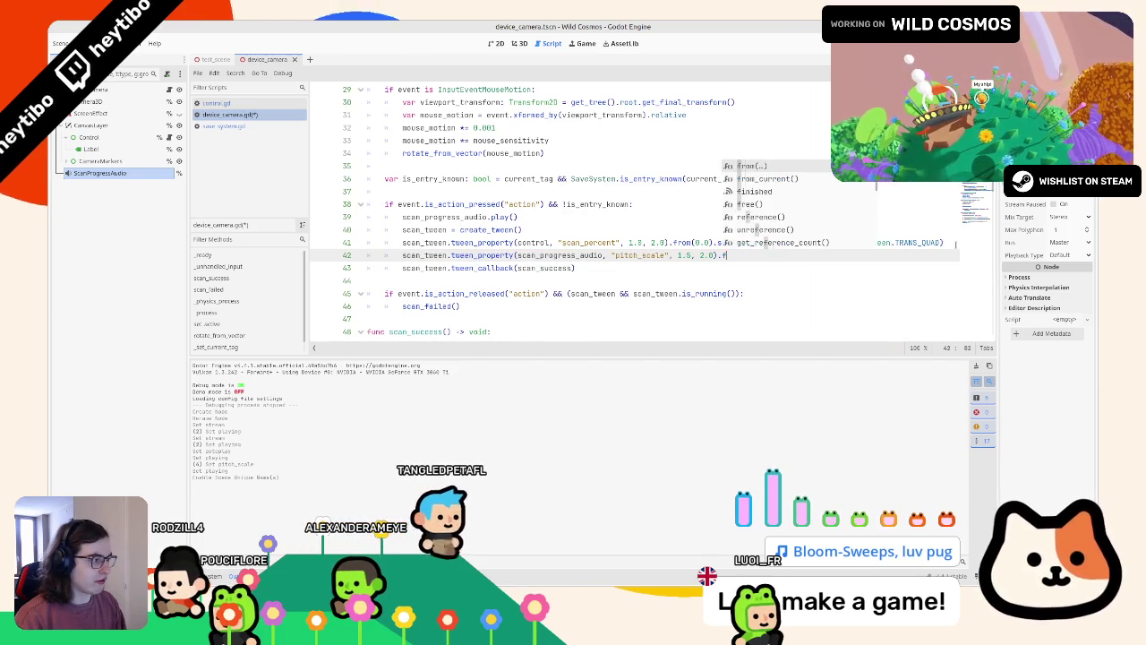
pyautogui.press('Return')
pyautogui.write('0.8')
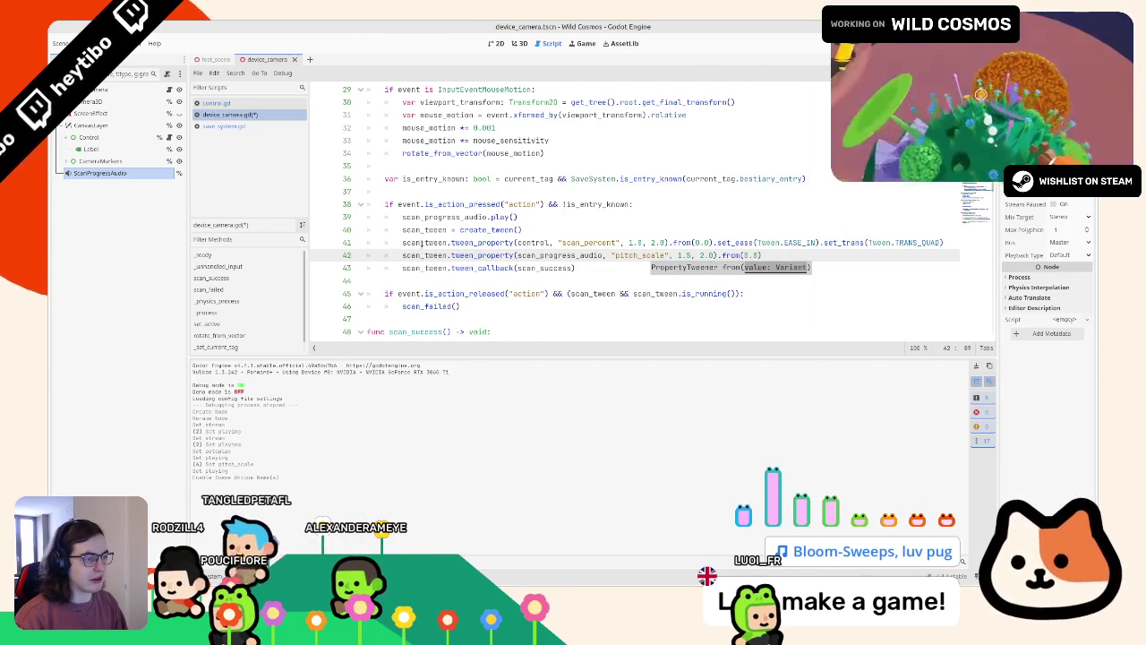
# Insert .parallel() after scan_tween on line 42 so the pitch tween runs alongside the scan progress.
pyautogui.click(445, 256)
pyautogui.write('.par')
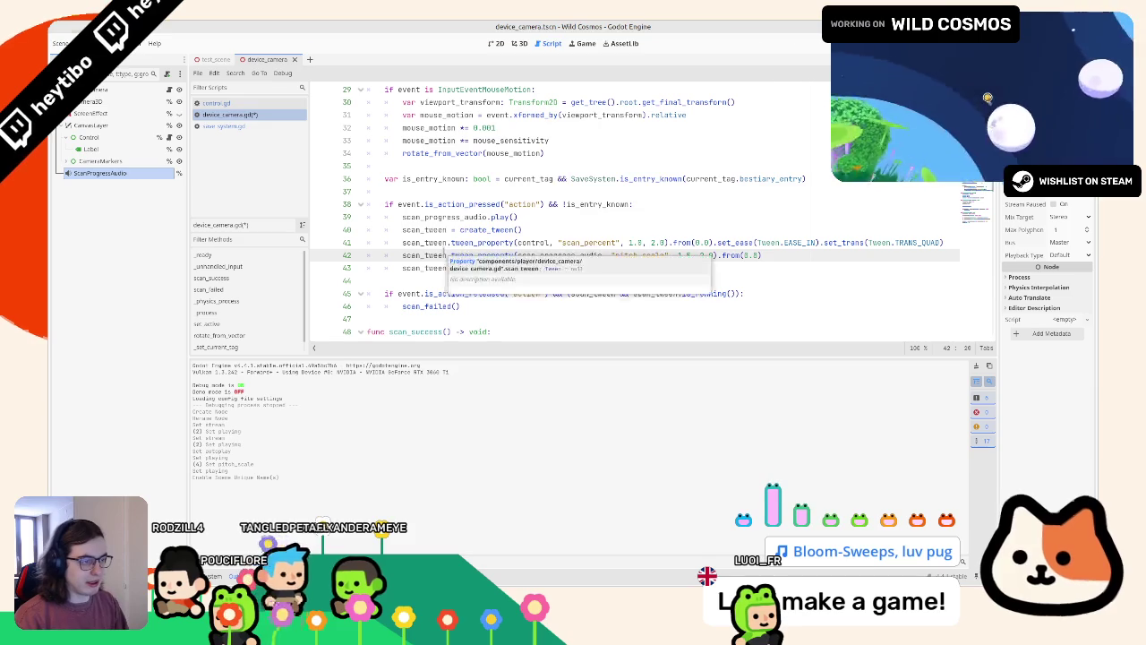
pyautogui.write('al')
pyautogui.press('Return')
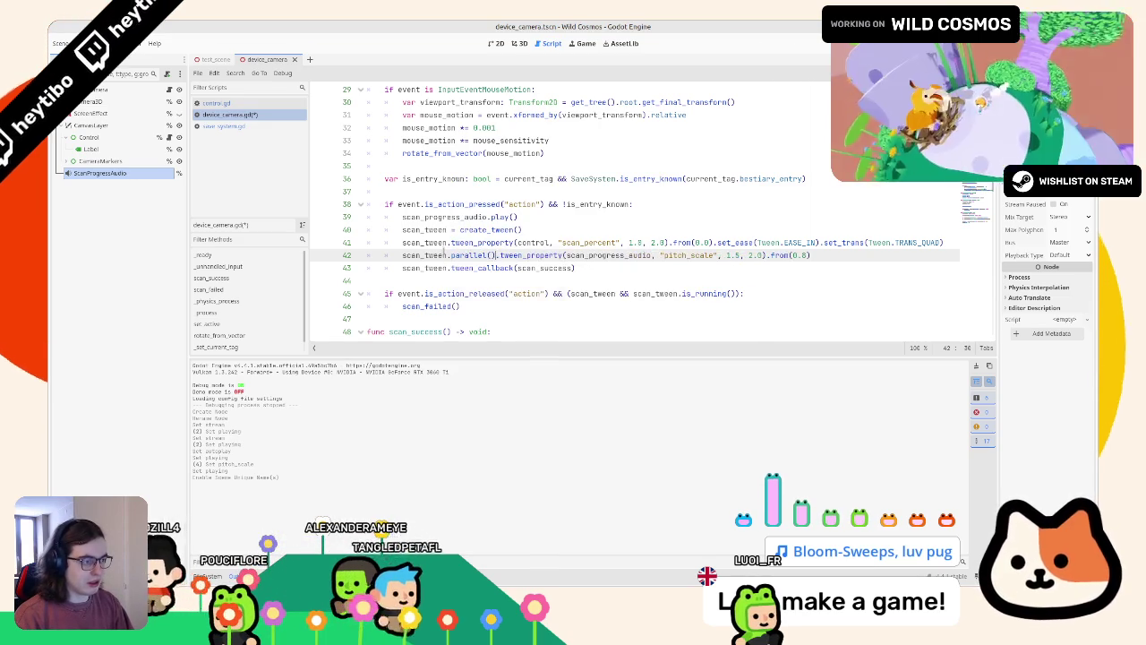
pyautogui.moveTo(402, 216); pyautogui.dragTo(596, 218)
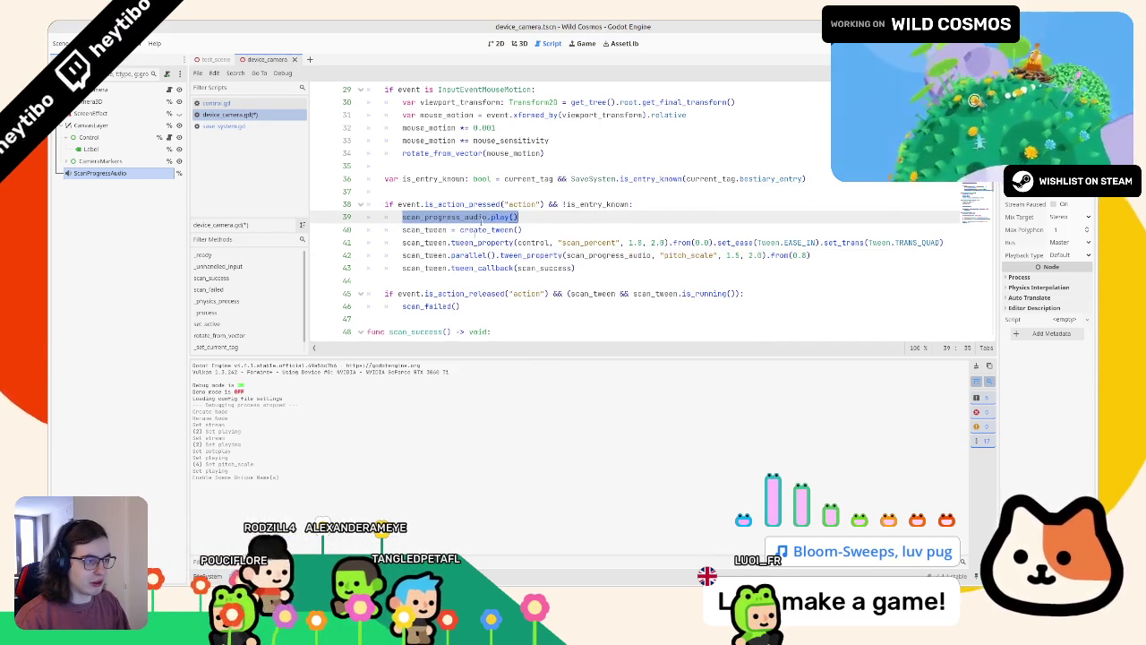
pyautogui.scroll(-3, 457, 208)
pyautogui.scroll(1, 452, 220)
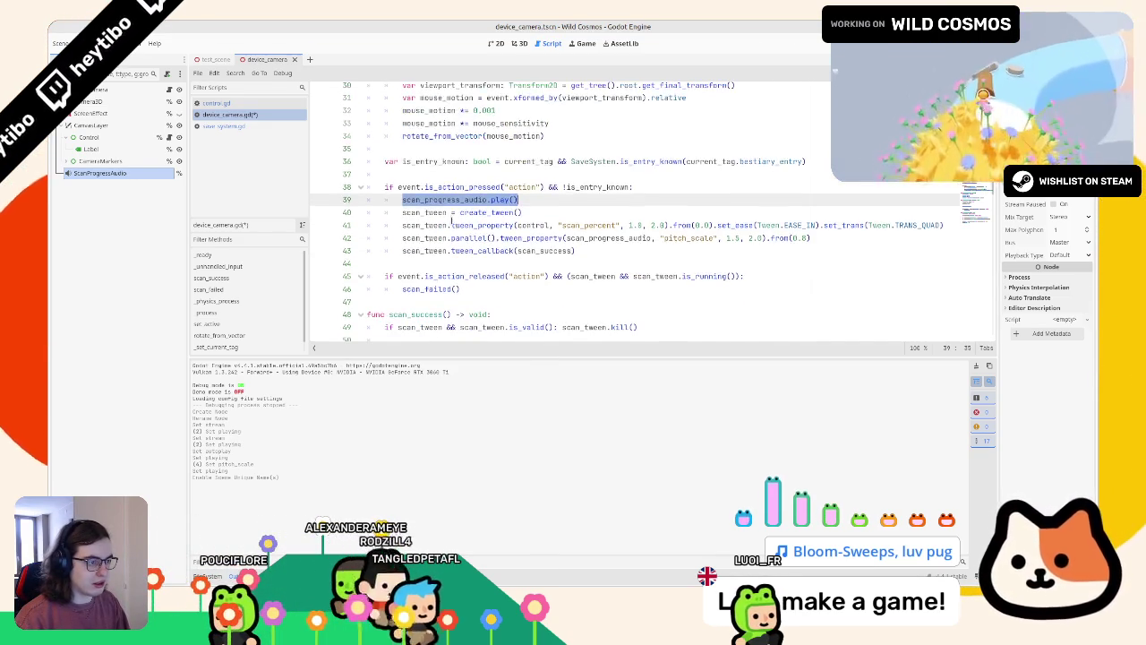
pyautogui.scroll(1, 447, 234)
pyautogui.doubleClick(425, 173)
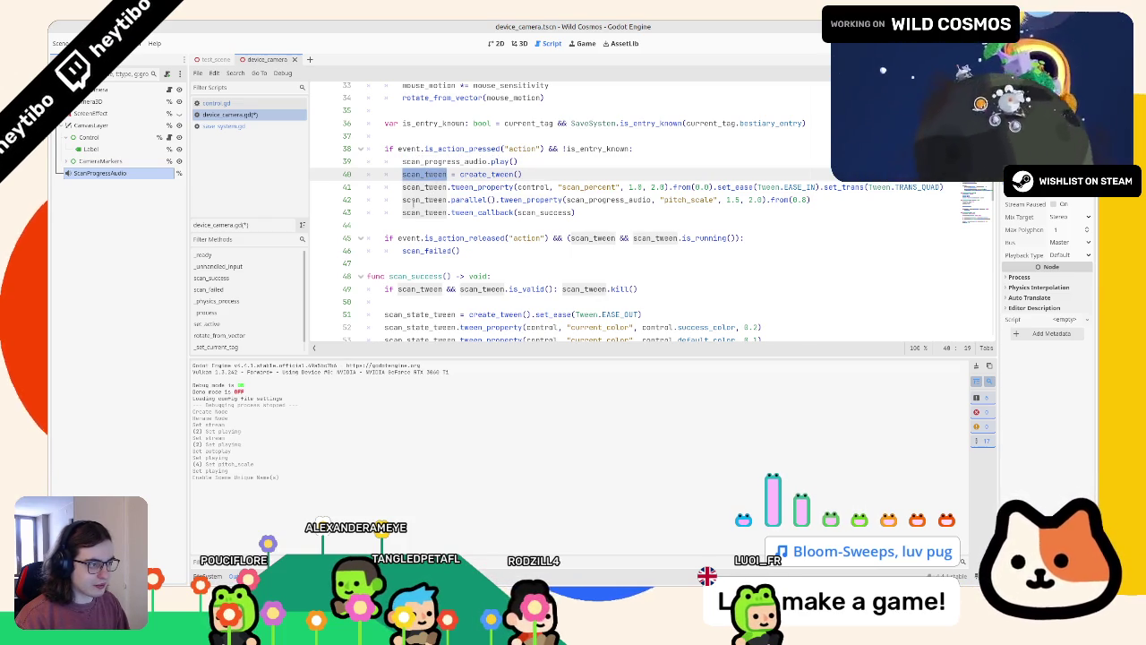
# Add scan_progress_audio.stop() after the tween kill line in scan_success.
pyautogui.doubleClick(444, 161)
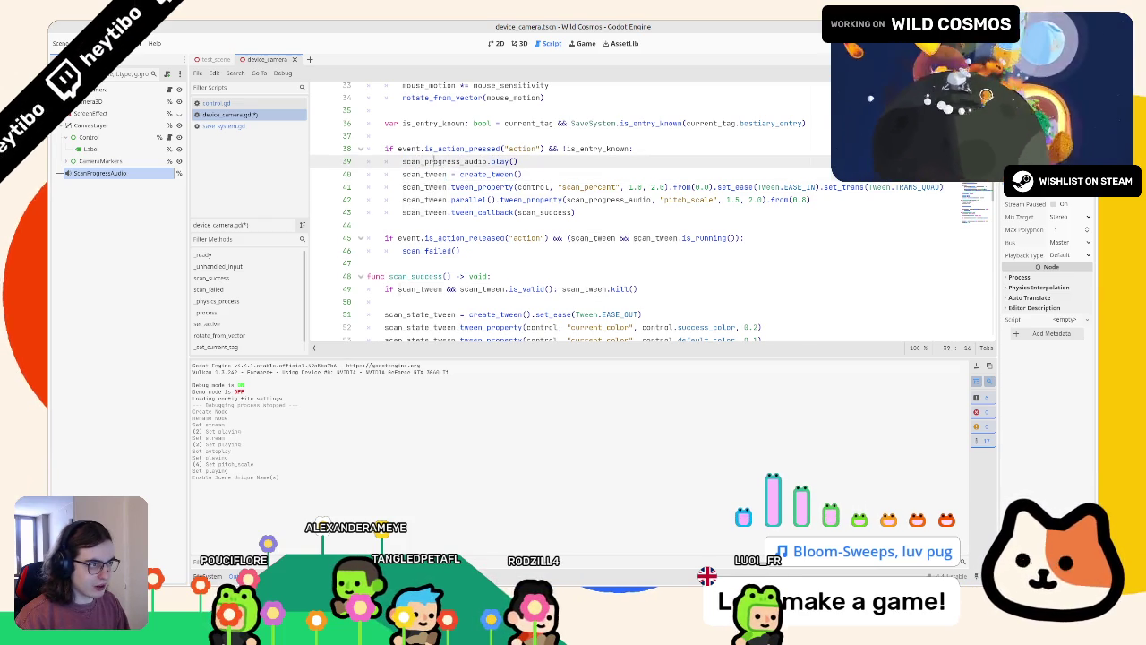
pyautogui.click(680, 279)
pyautogui.click(680, 286)
pyautogui.press('Return')
pyautogui.write('scan_progress_audio.play()')
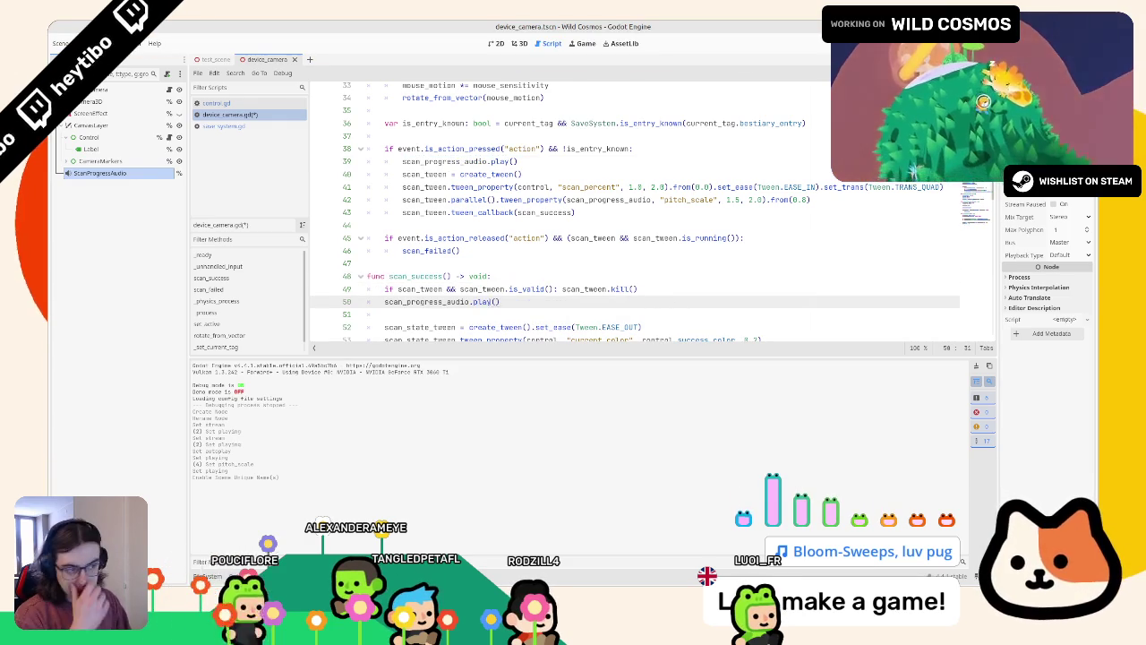
pyautogui.scroll(-3, 464, 293)
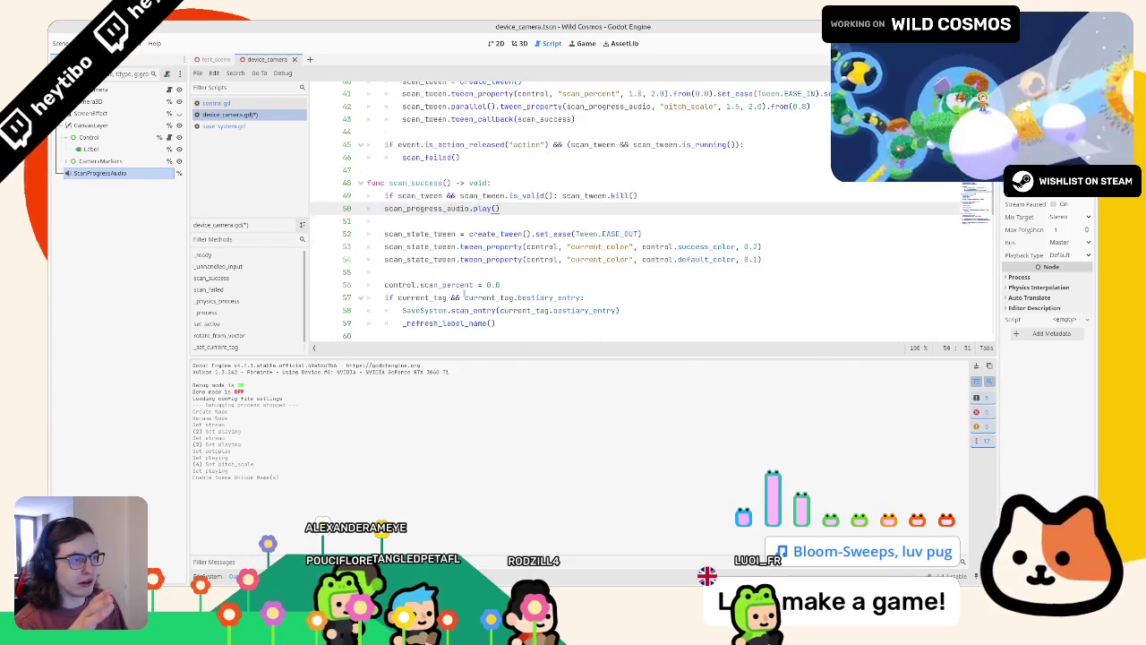
pyautogui.doubleClick(394, 208)
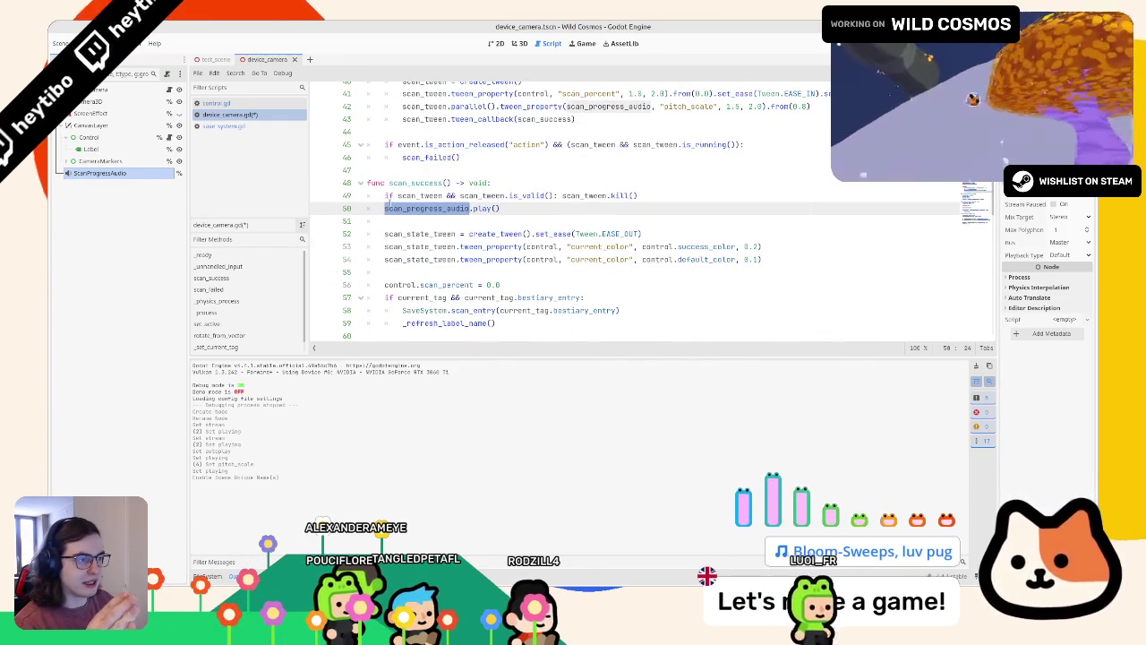
pyautogui.doubleClick(484, 207)
pyautogui.write('st')
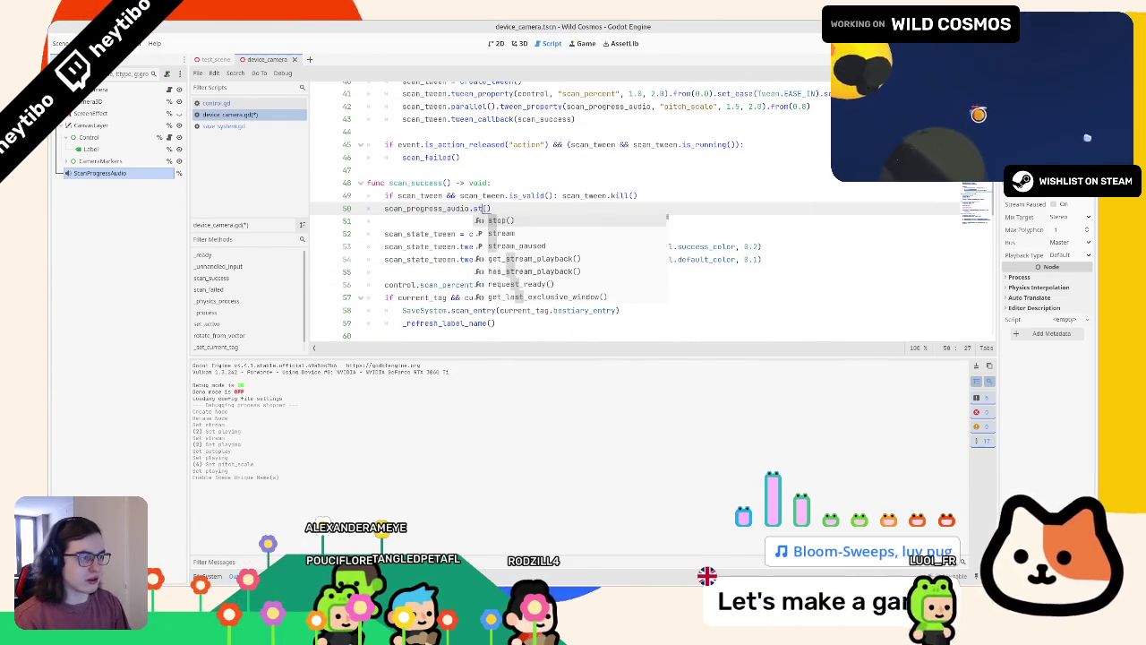
pyautogui.press('Return')
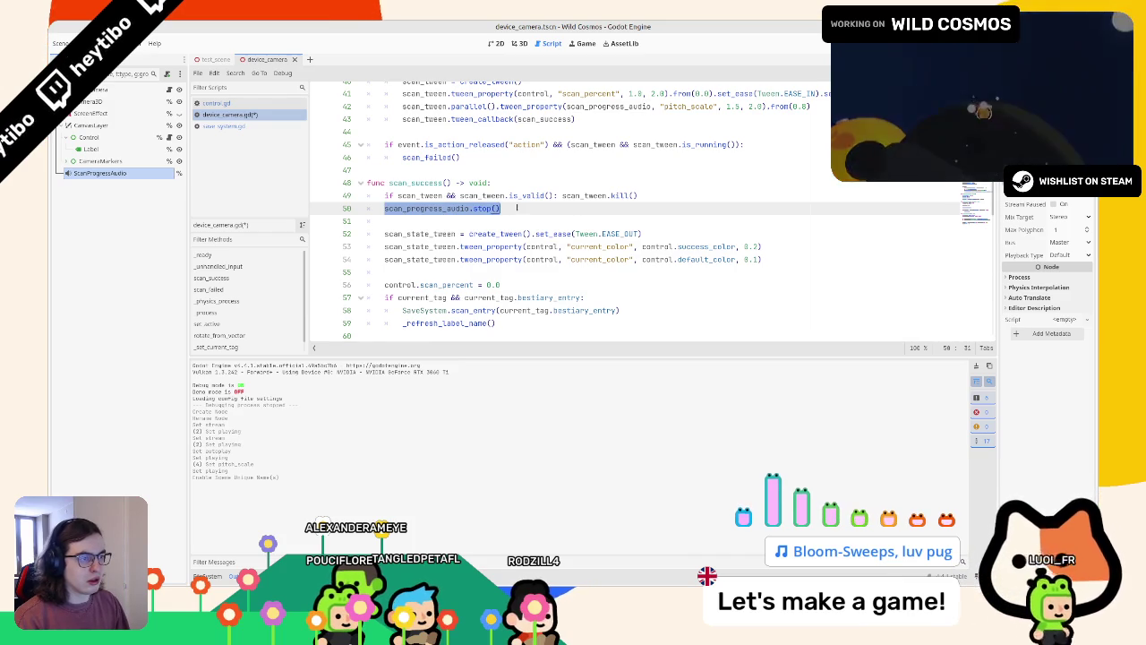
# Paste the same stop() call after the tween kill in scan_failed and run the game.
pyautogui.scroll(-3, 516, 207)
pyautogui.click(650, 240)
pyautogui.press('Return')
pyautogui.write('scan_progress_audio.stop()')
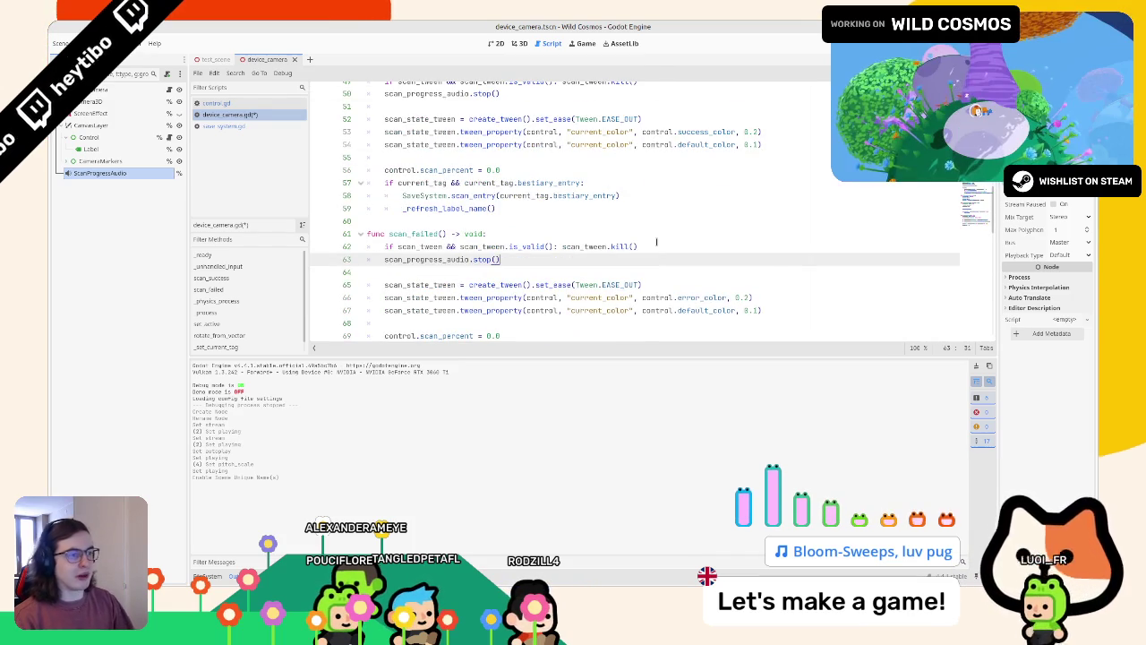
pyautogui.press('F5')
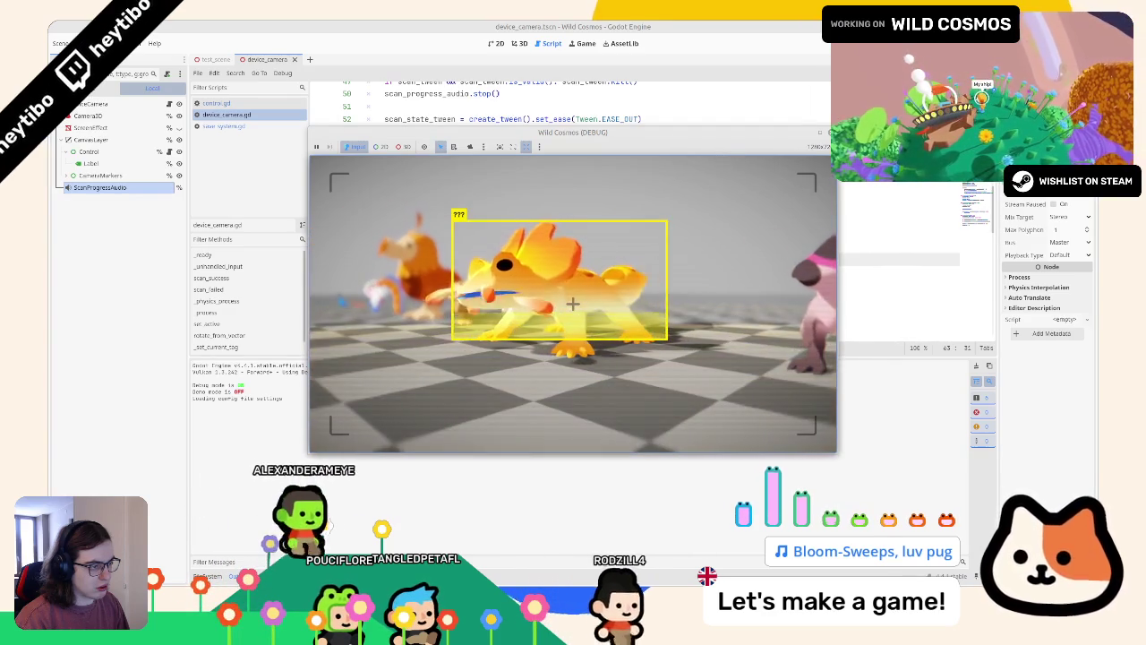
# Set ScanProgressAudio's Bus to SFX, save the scene and rerun the game.
pyautogui.press('F8')
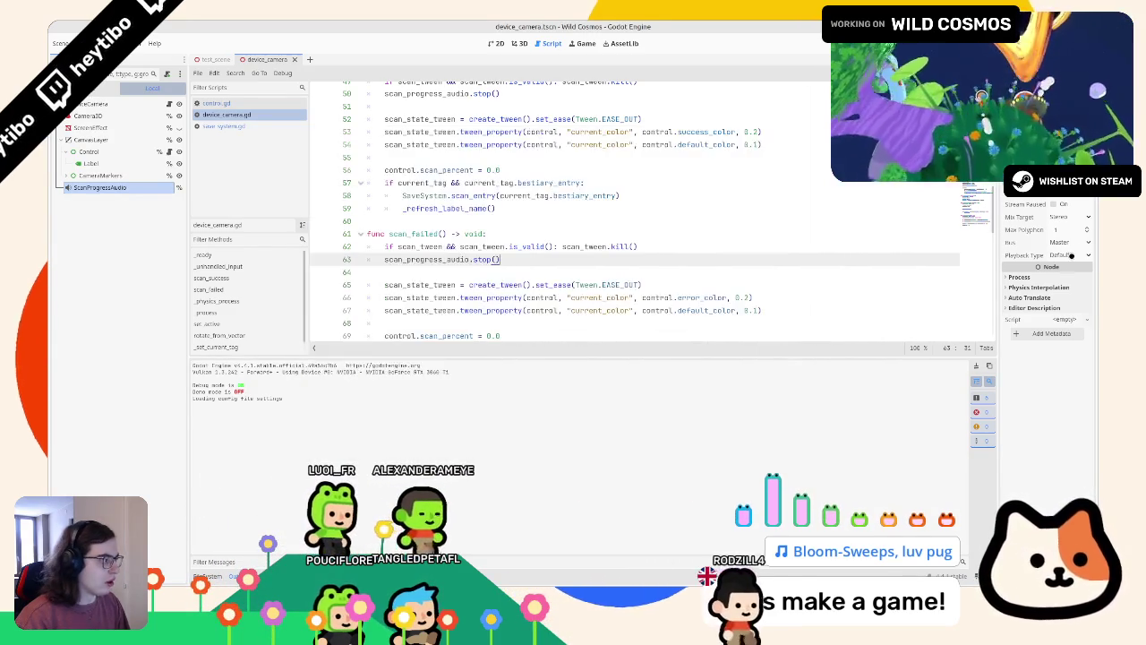
pyautogui.click(1070, 242)
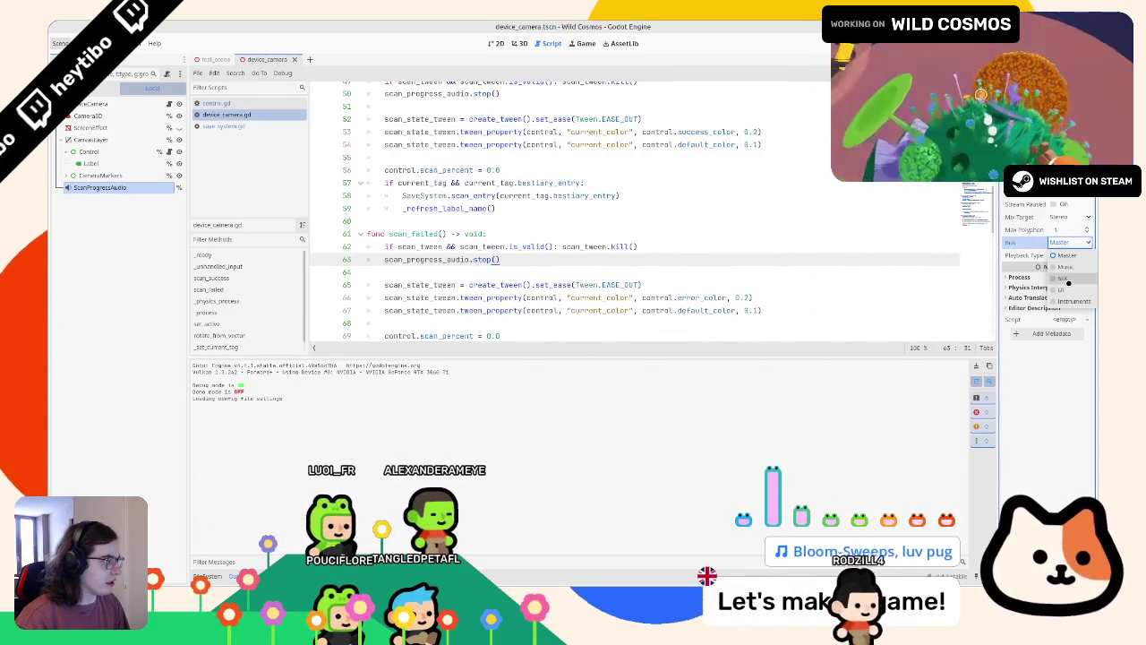
pyautogui.click(1066, 260)
pyautogui.press('F5')
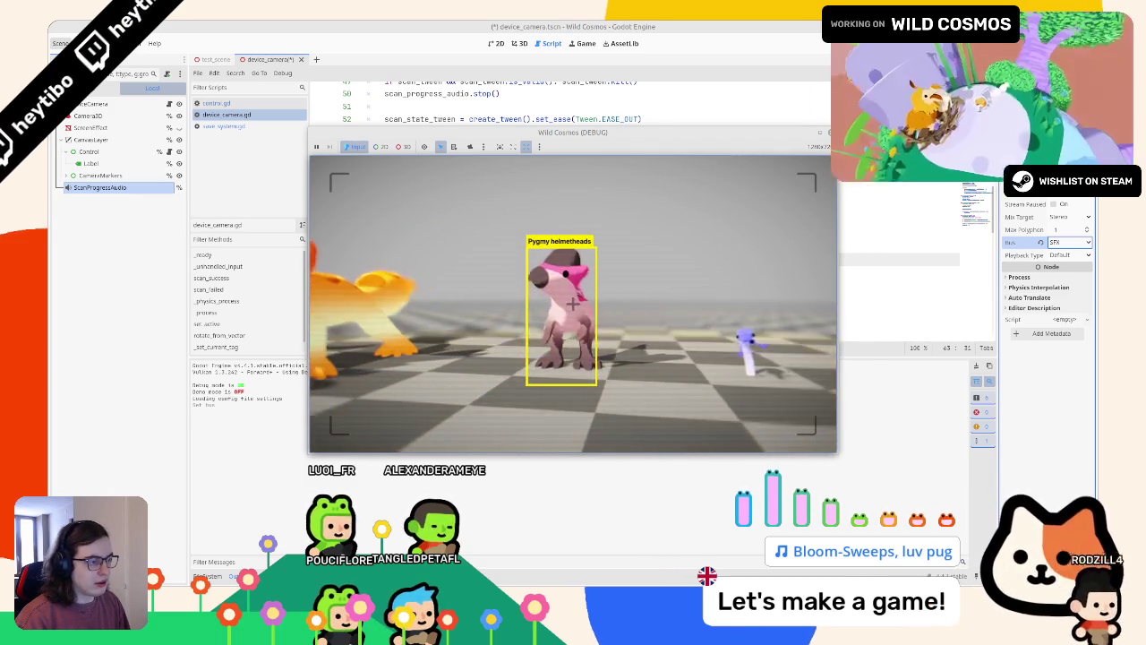
pyautogui.press('F5')
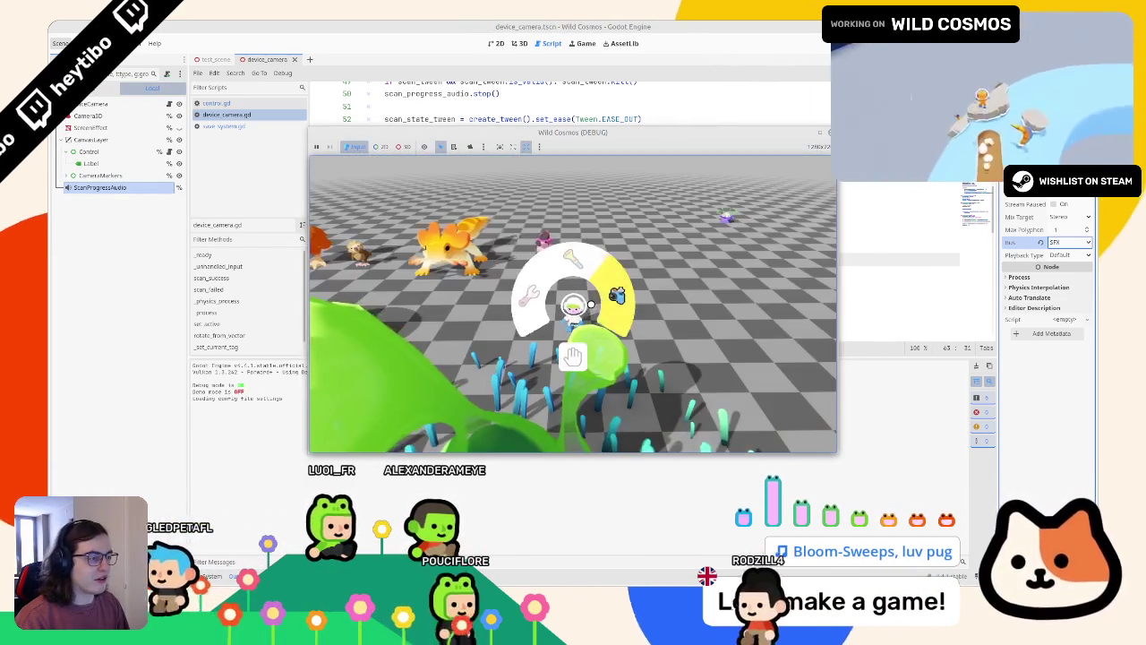
# Check Settings > Audio in-game, toggle the scanner camera at the creatures, then stop the game.
pyautogui.press('Escape')
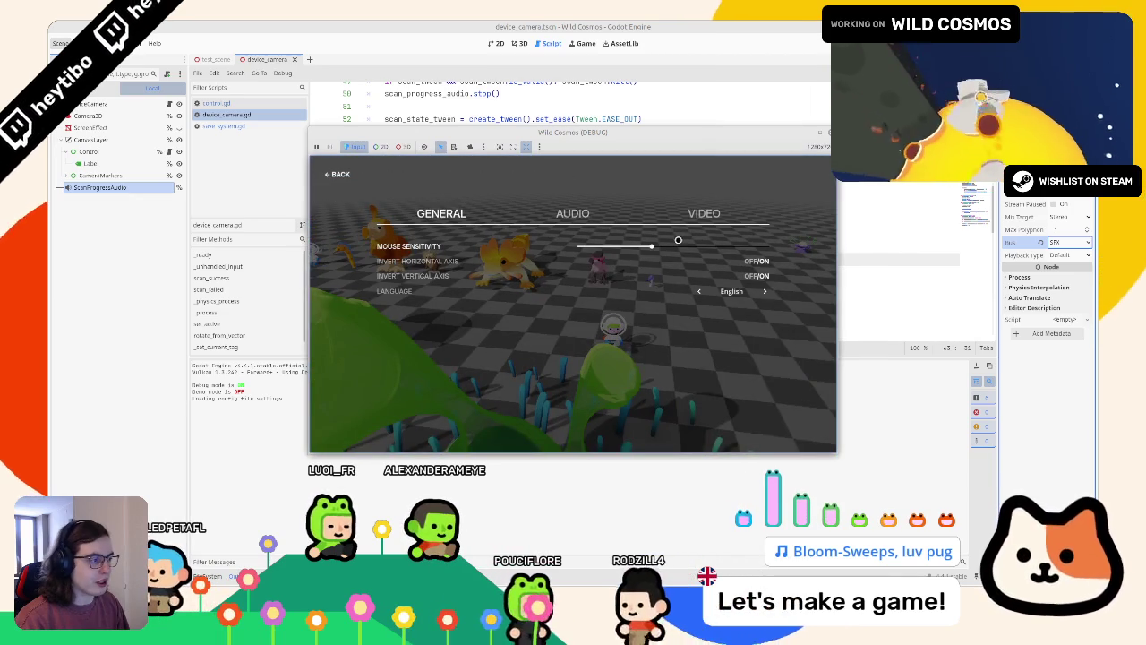
pyautogui.click(572, 213)
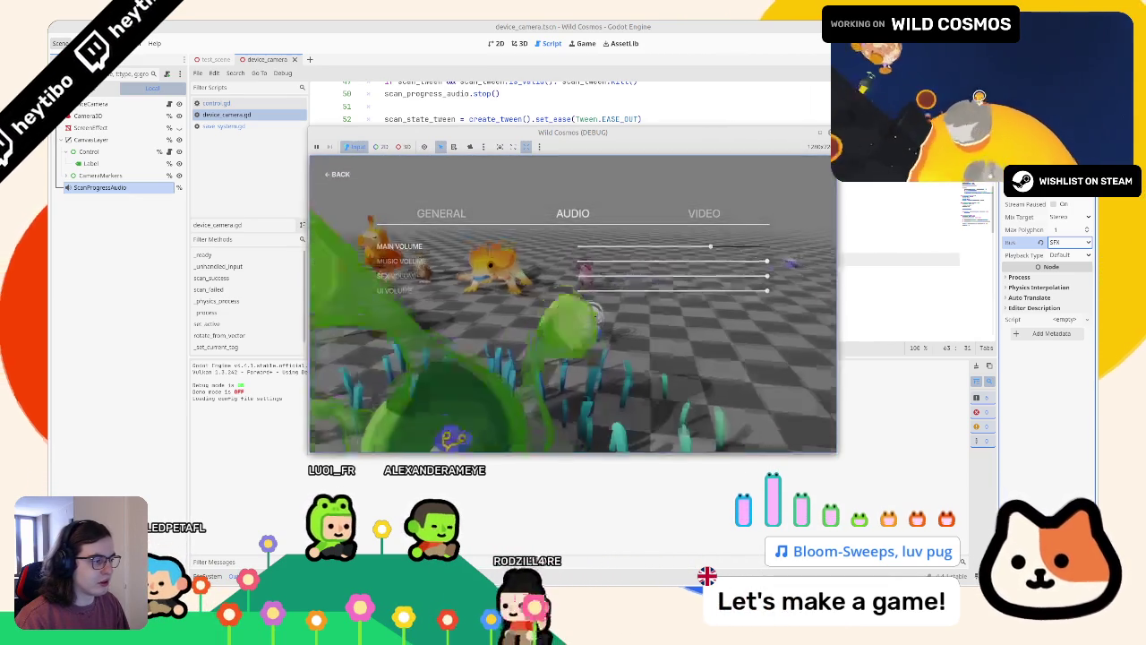
pyautogui.press('Escape')
pyautogui.rightClick(573, 304)
pyautogui.rightClick(573, 304)
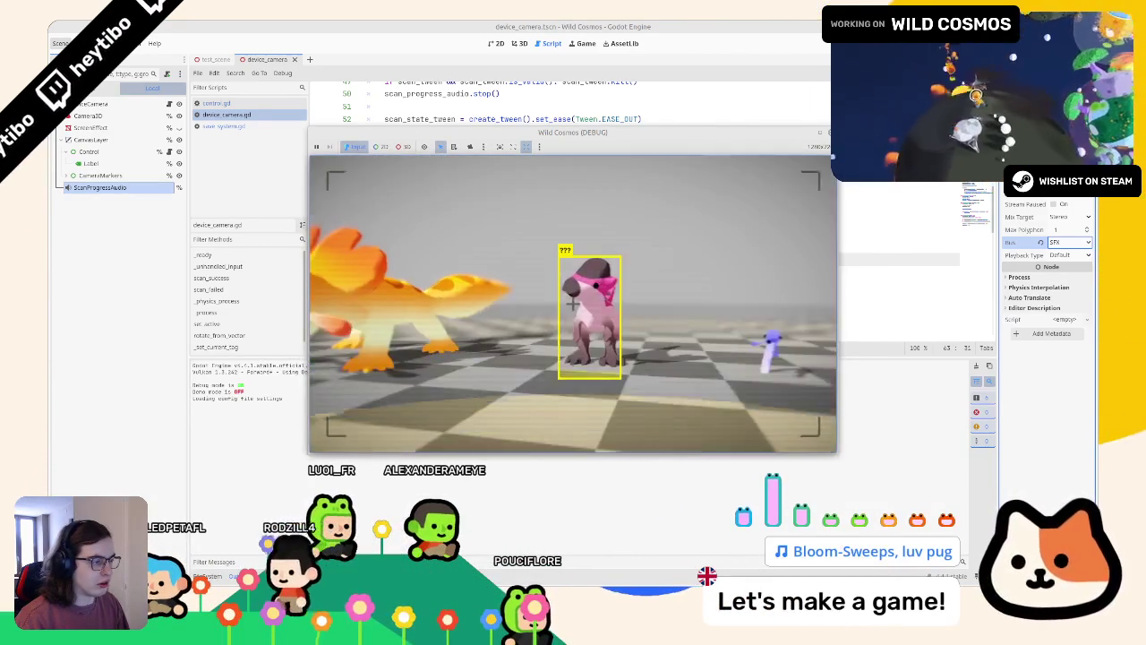
pyautogui.rightClick(572, 305)
pyautogui.rightClick(571, 305)
pyautogui.rightClick(572, 305)
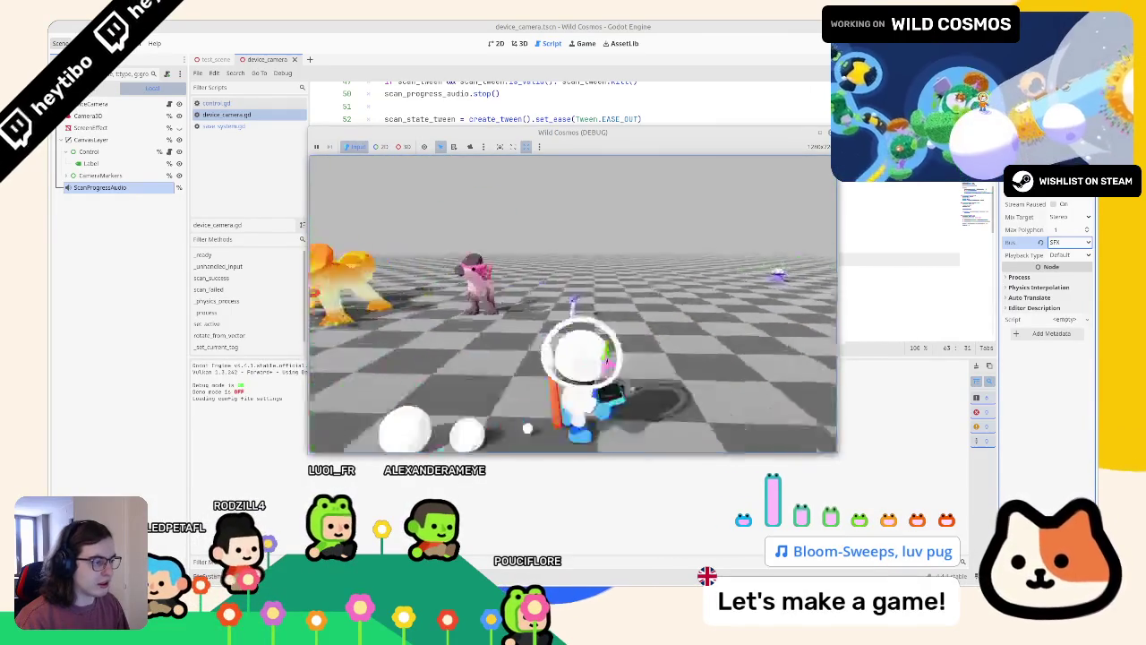
pyautogui.rightClick(573, 305)
pyautogui.rightClick(573, 305)
pyautogui.rightClick(573, 304)
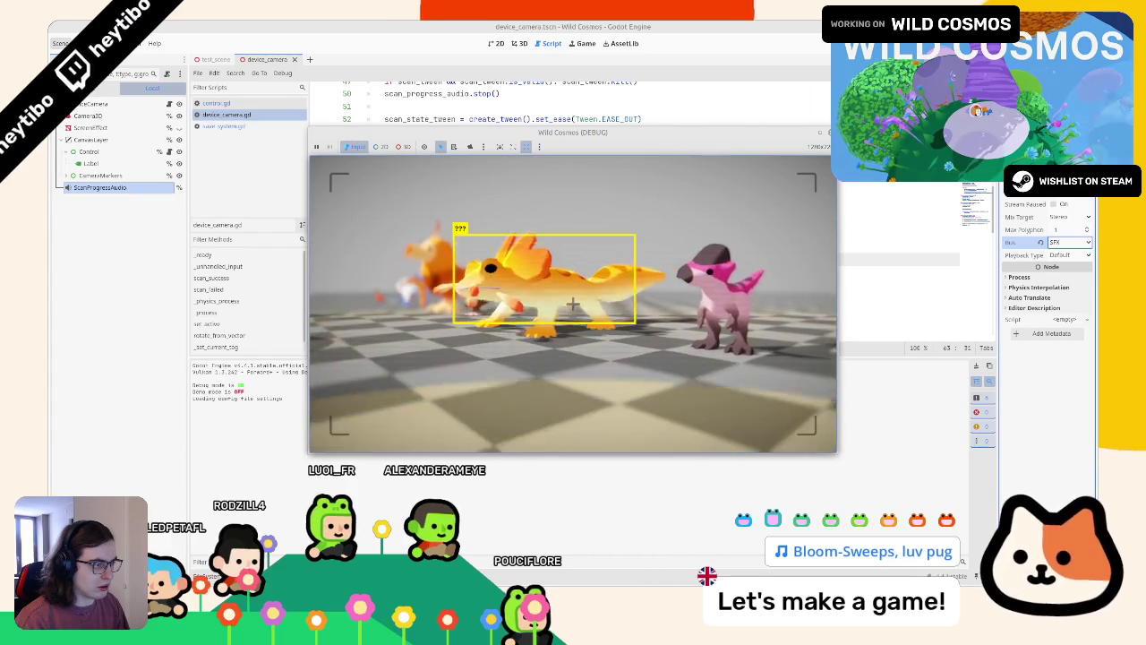
pyautogui.press('F8')
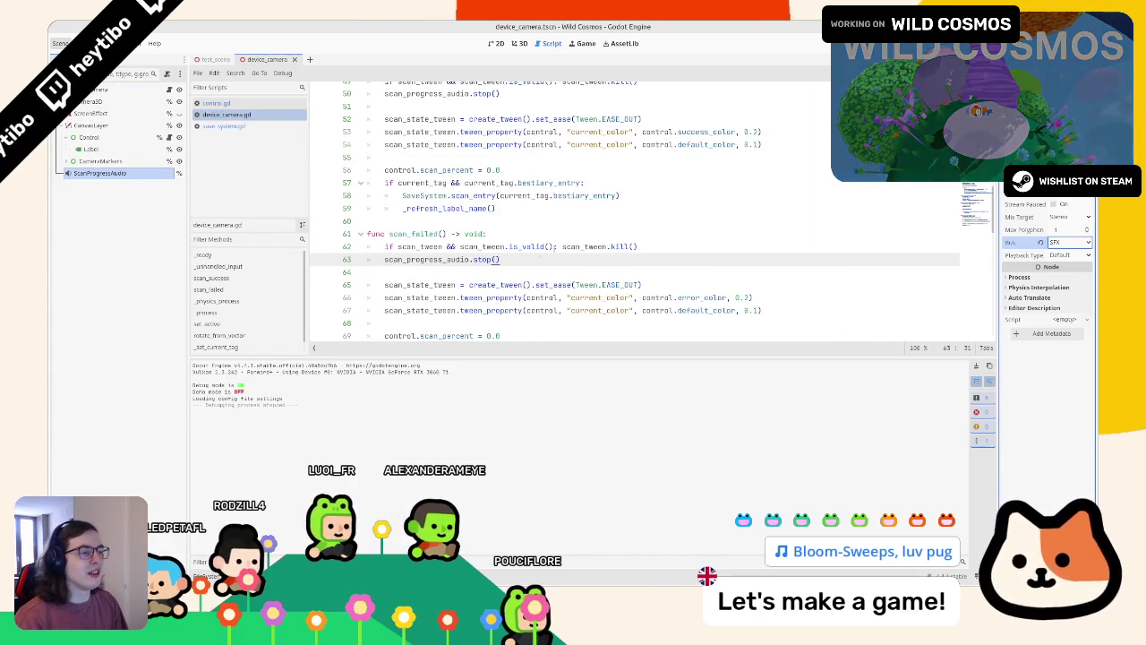
# Try removing the current_tag check from line 36, then undo back to the original condition.
pyautogui.scroll(3, 529, 265)
pyautogui.scroll(4, 447, 252)
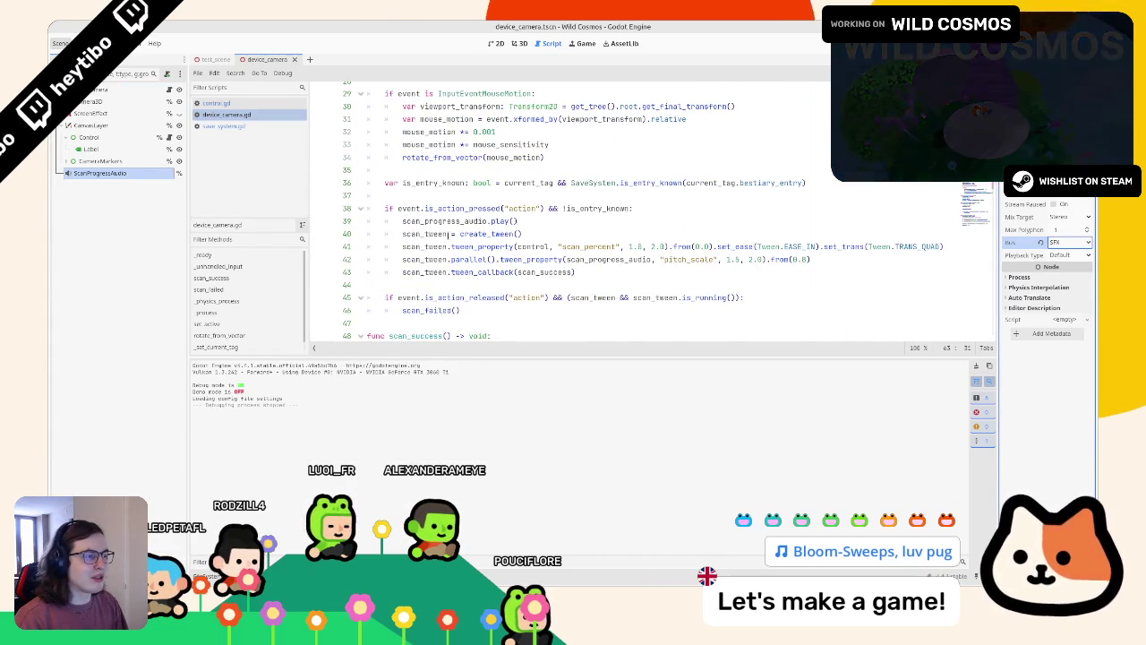
pyautogui.doubleClick(580, 209)
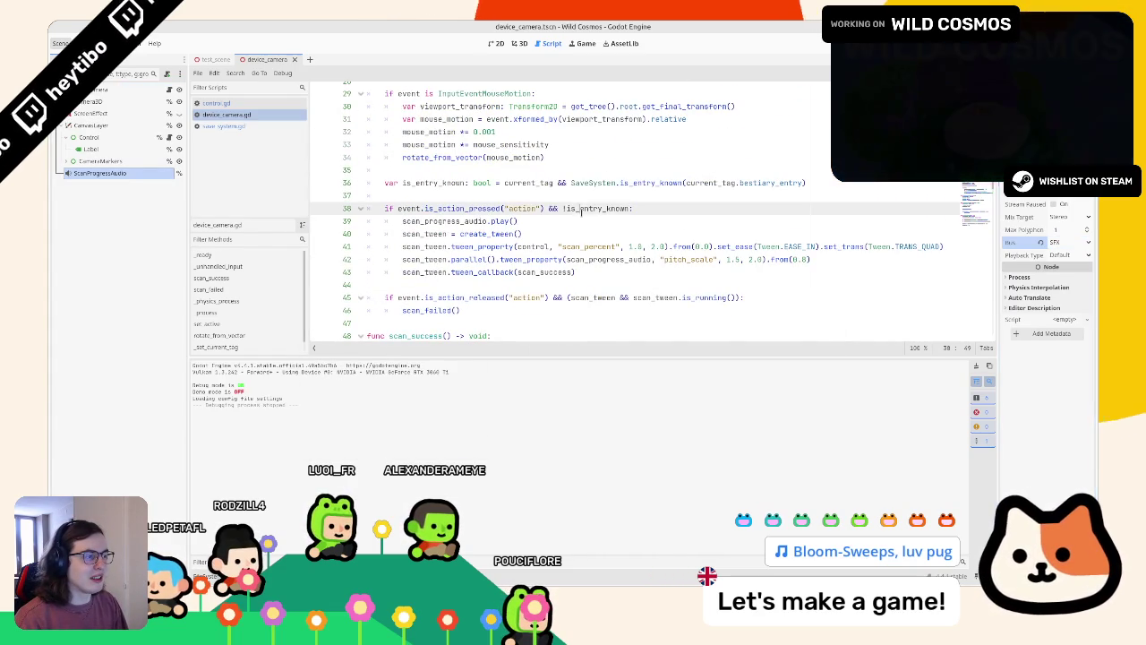
pyautogui.doubleClick(528, 182)
pyautogui.moveTo(571, 183); pyautogui.dragTo(503, 183)
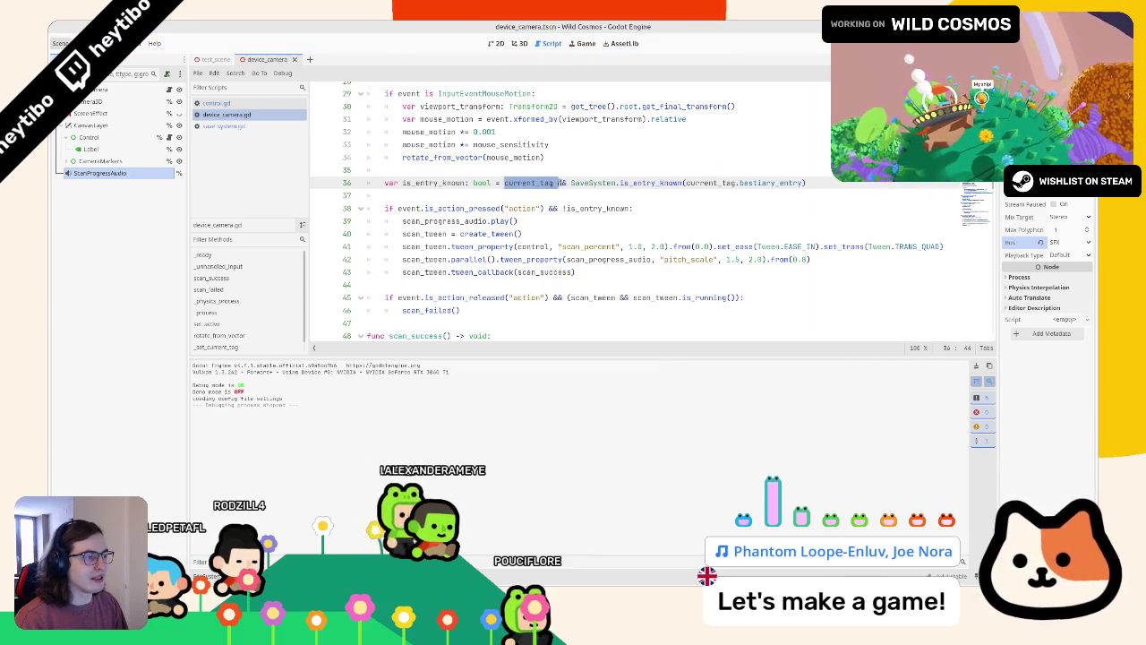
pyautogui.press('BackSpace')
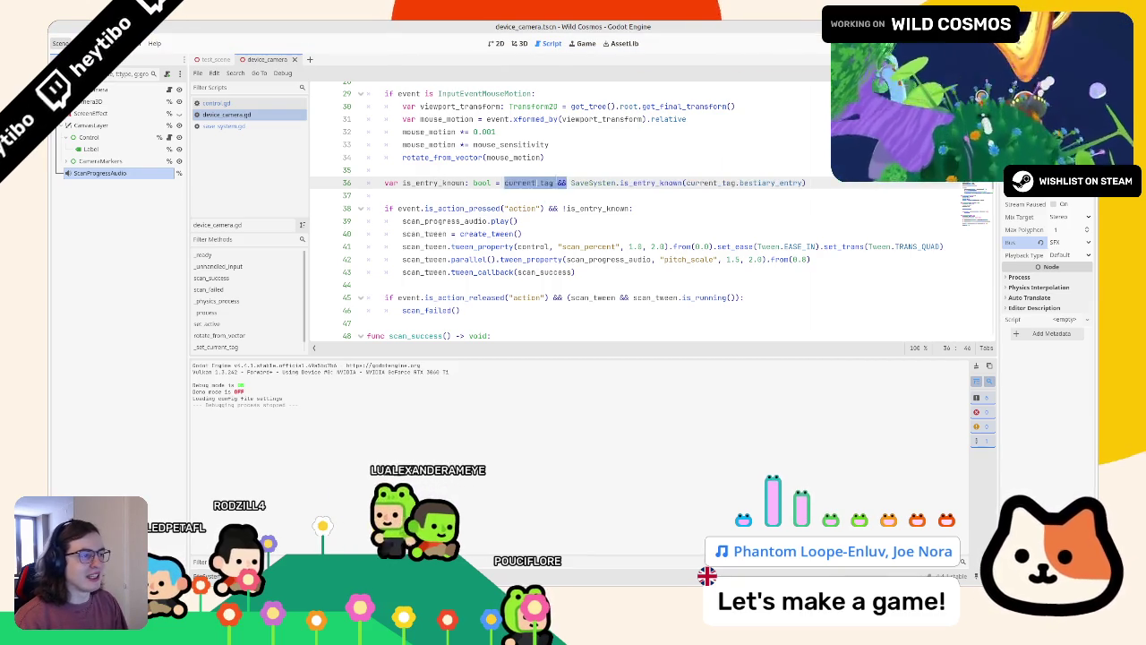
pyautogui.click(549, 208)
pyautogui.write('&&')
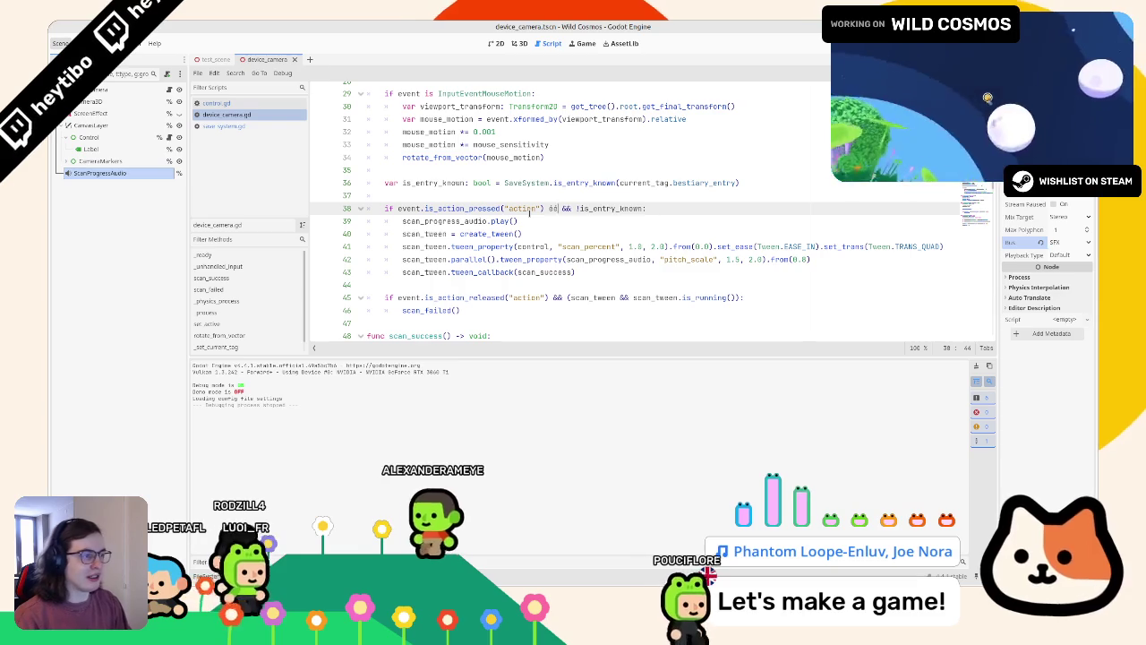
pyautogui.press('Down')
pyautogui.press('Down')
pyautogui.press('Down')
pyautogui.hotkey('ctrl', 'z')
pyautogui.hotkey('ctrl', 'z')
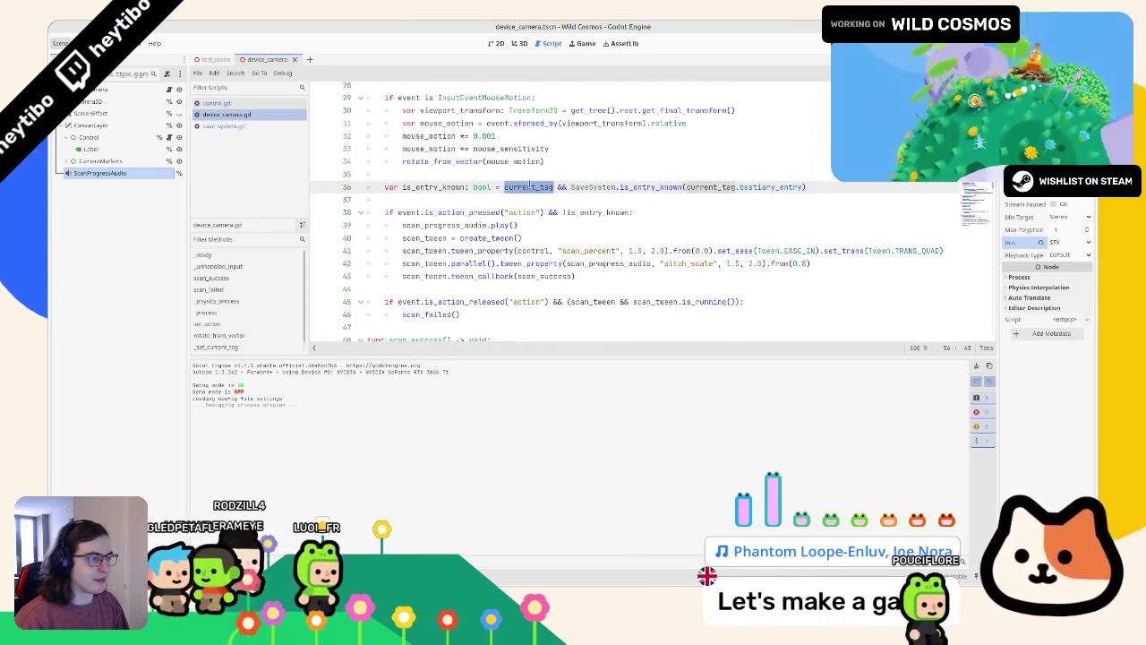
# Negate the SaveSystem check and rename both is_entry_known uses to can_scan.
pyautogui.click(572, 187)
pyautogui.write('!')
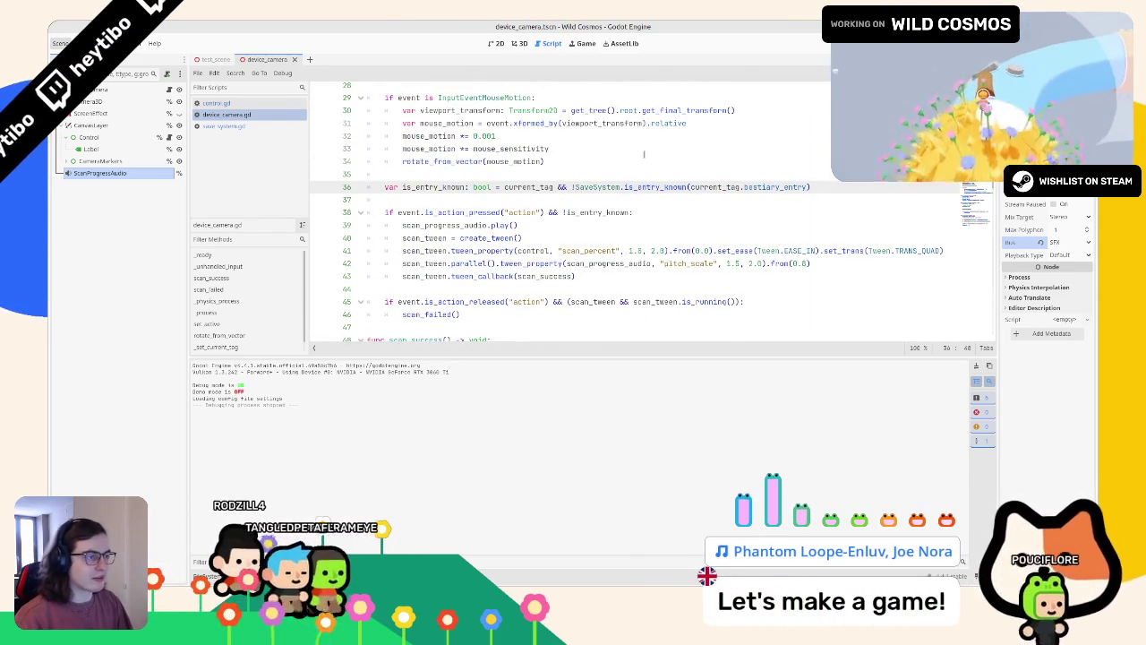
pyautogui.doubleClick(403, 187)
pyautogui.hotkey('ctrl', 'c')
pyautogui.moveTo(632, 212)
pyautogui.mouseDown()
pyautogui.moveTo(542, 212)
pyautogui.moveTo(561, 213)
pyautogui.mouseUp()
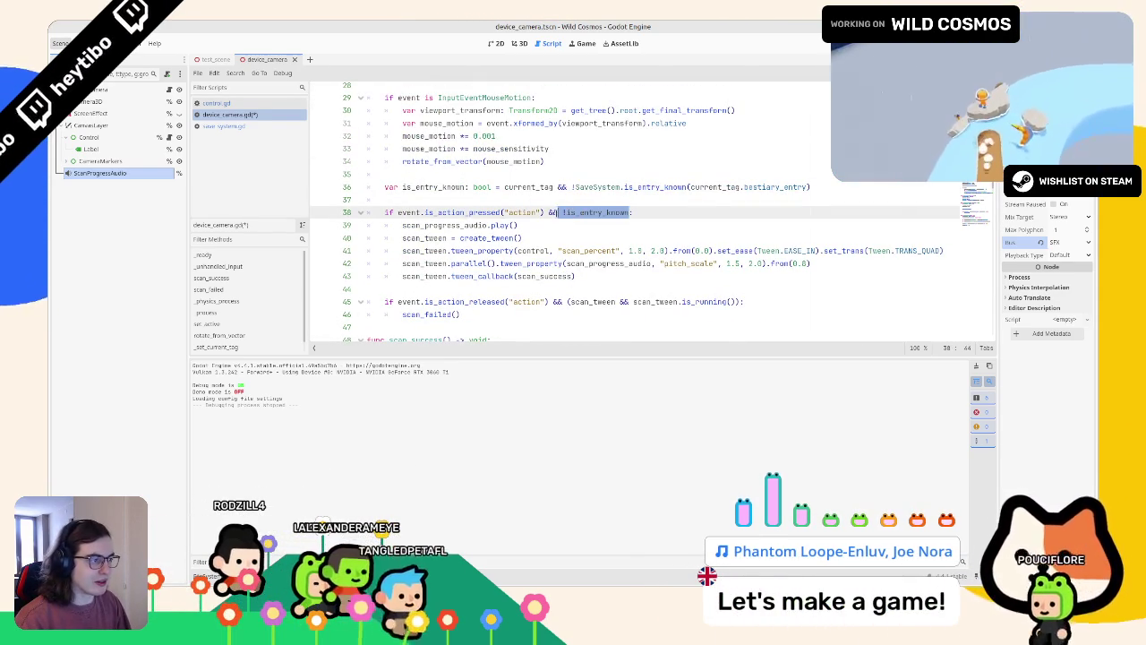
pyautogui.hotkey('ctrl', 'v')
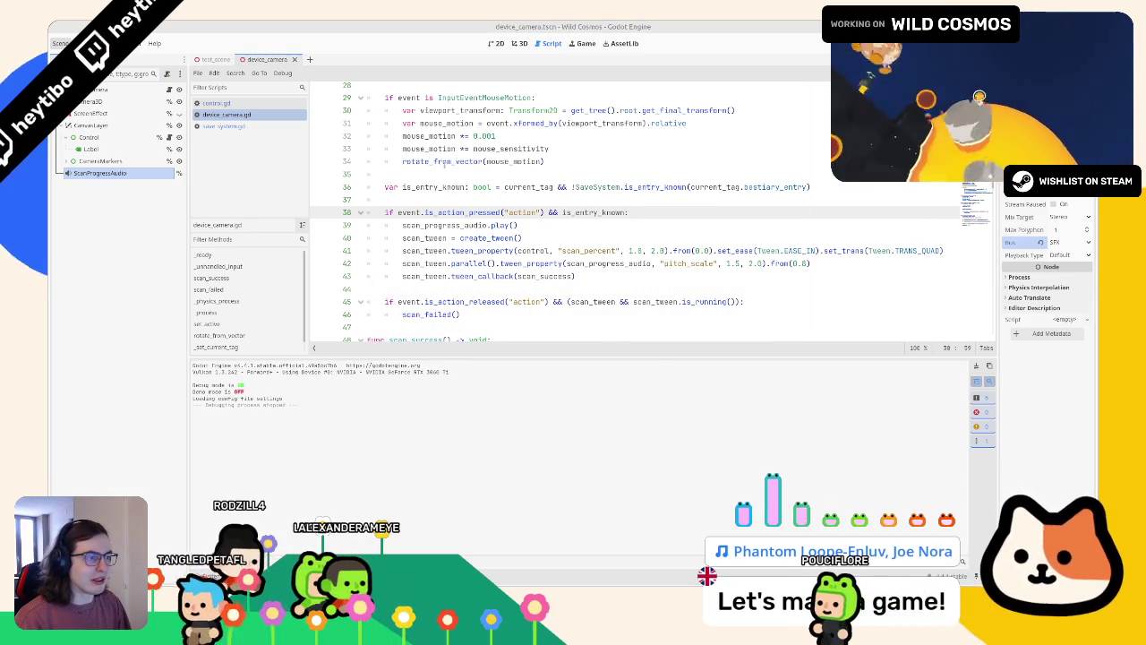
pyautogui.doubleClick(430, 187)
pyautogui.hotkey('ctrl', 'd')
pyautogui.write('can_sca')
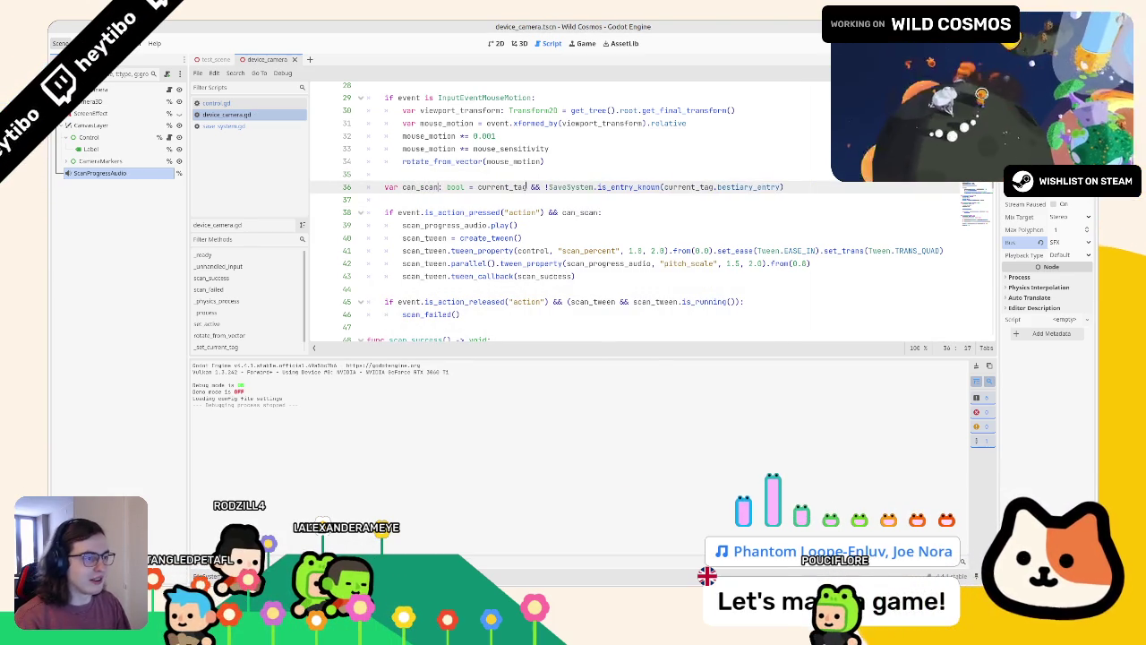
pyautogui.write('an_scan')
pyautogui.click(518, 225)
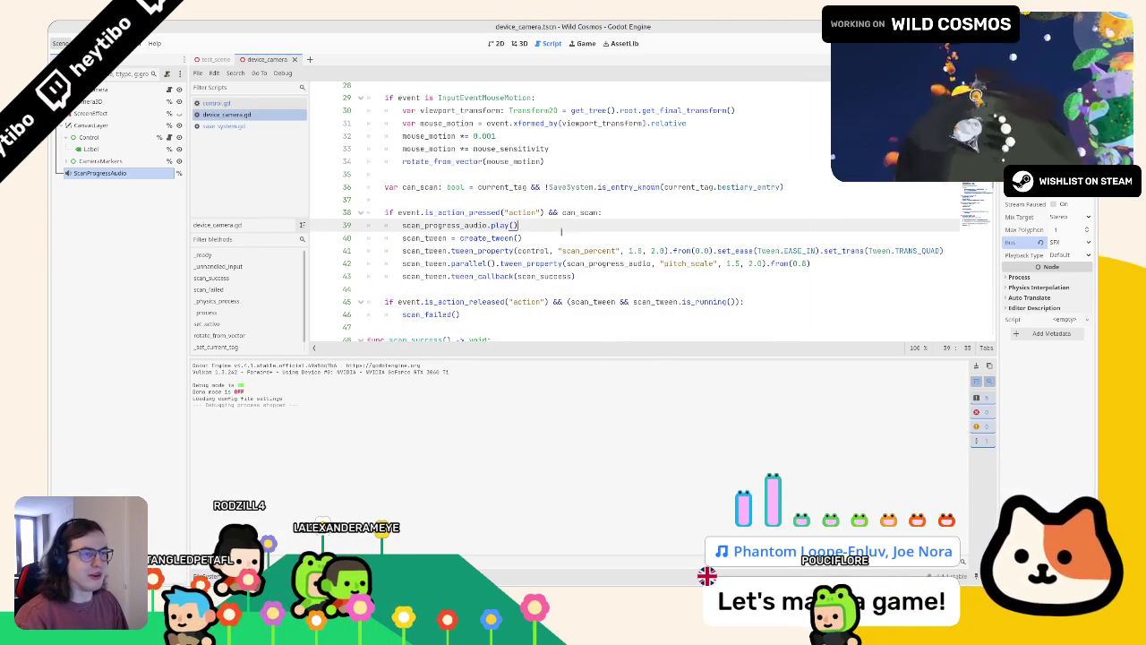
# Playtest scanning the pink creature as Pygmy helmetheads, then duplicate the ScanProgressAudio node.
pyautogui.press('F6')
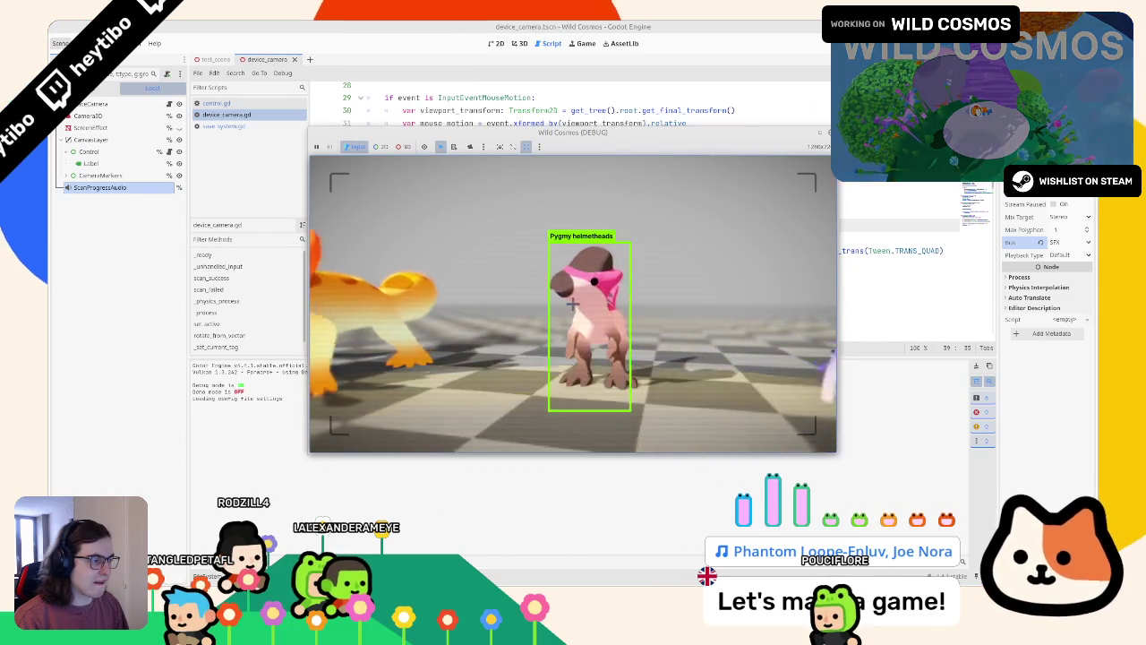
pyautogui.press('F8')
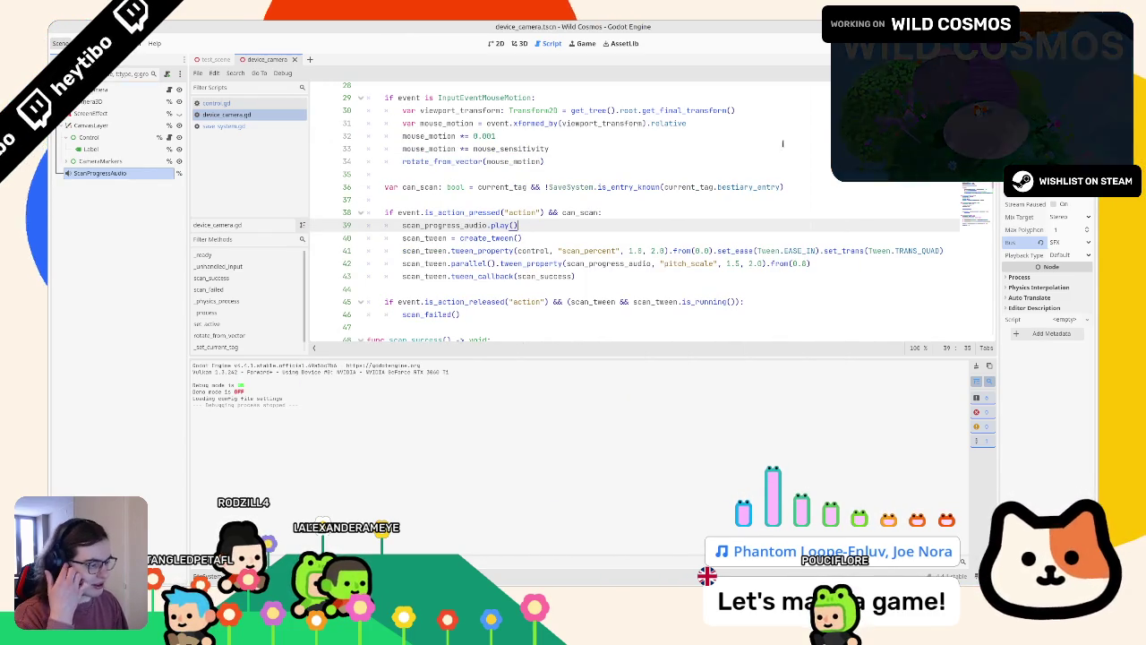
pyautogui.click(101, 172)
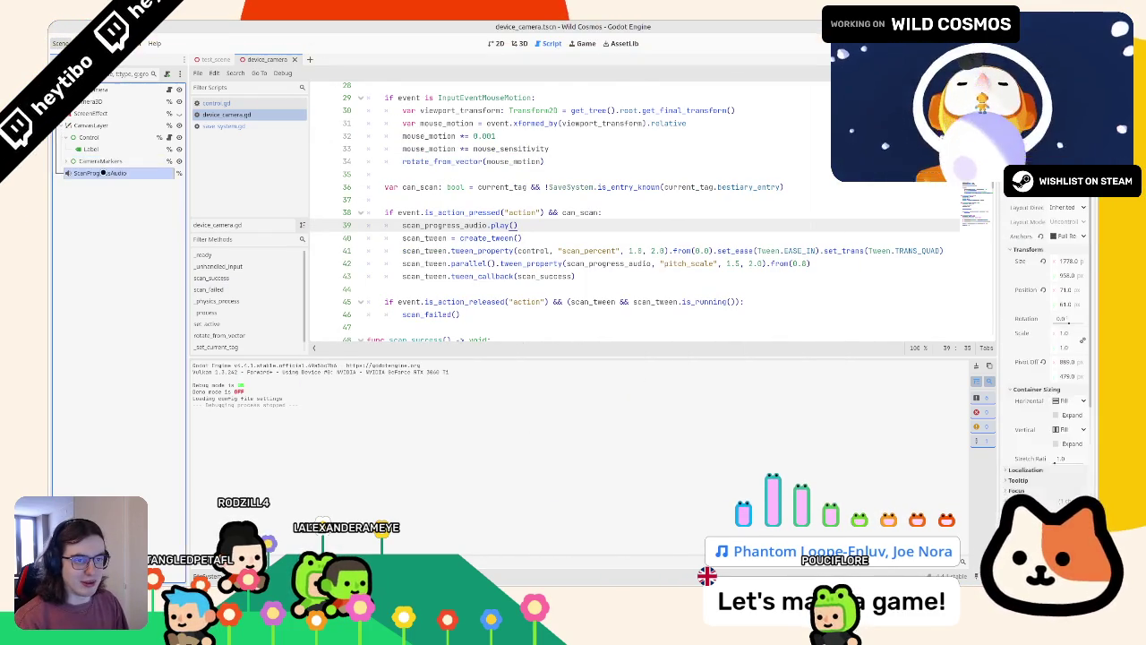
pyautogui.hotkey('ctrl', 'd')
pyautogui.write('ScanSu')
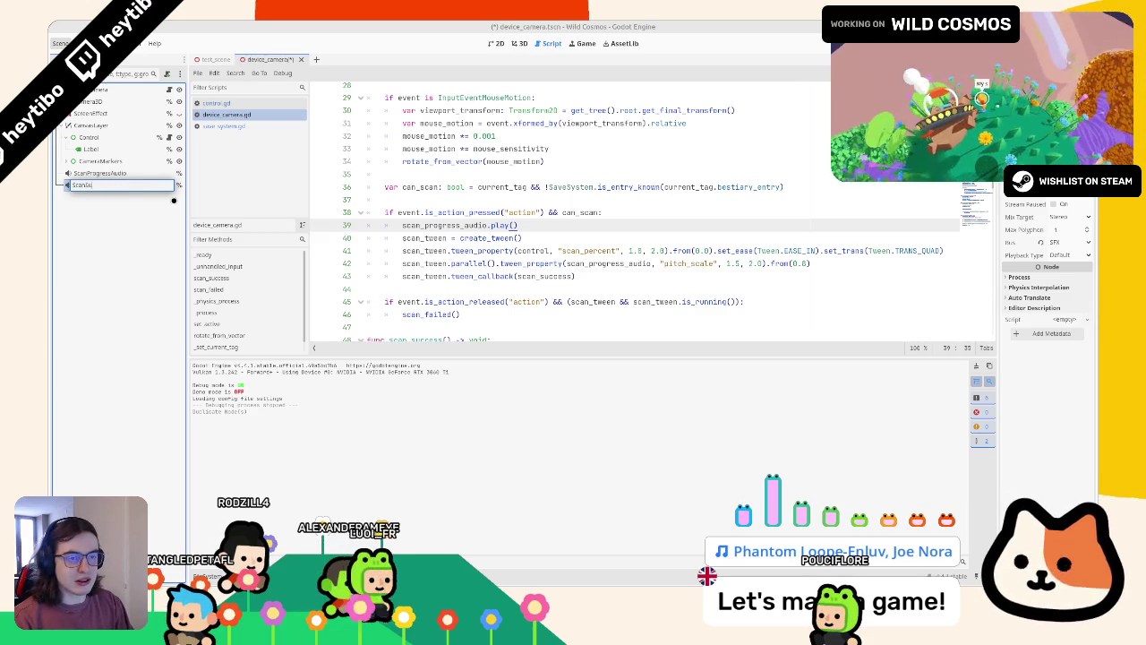
# Name the copies ScanSuccessAudio and ScanErrorAudio, then select ScanSuccessAudio and widen the Inspector.
pyautogui.write('ccessAu')
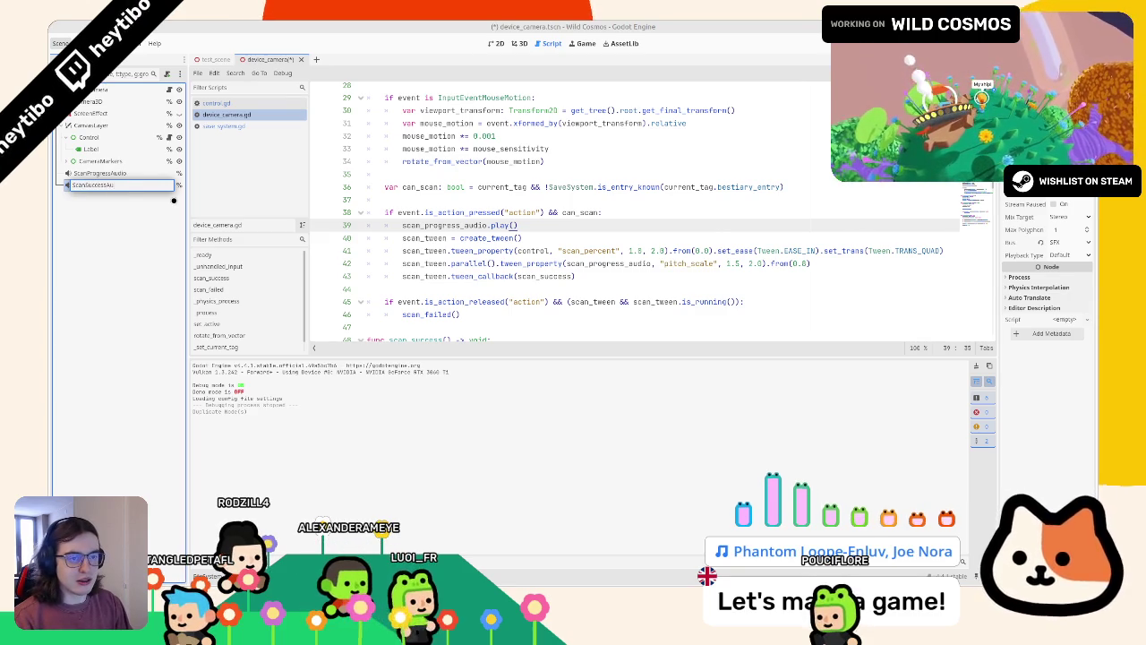
pyautogui.press('Return')
pyautogui.hotkey('ctrl', 'd')
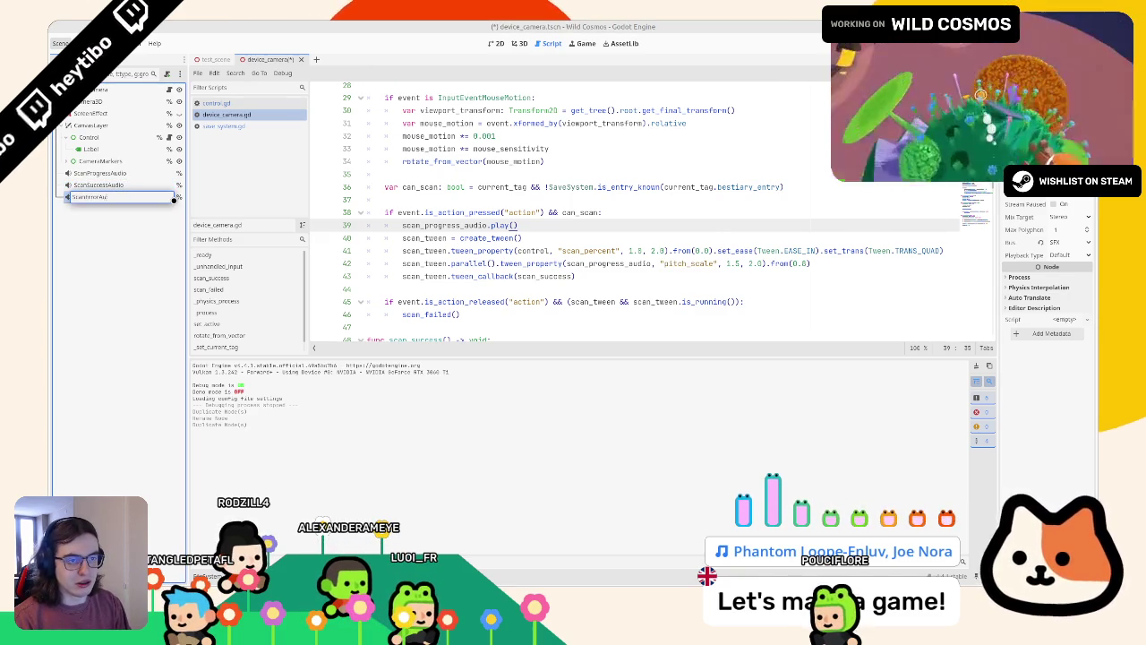
pyautogui.write('dio')
pyautogui.press('Return')
pyautogui.click(144, 185)
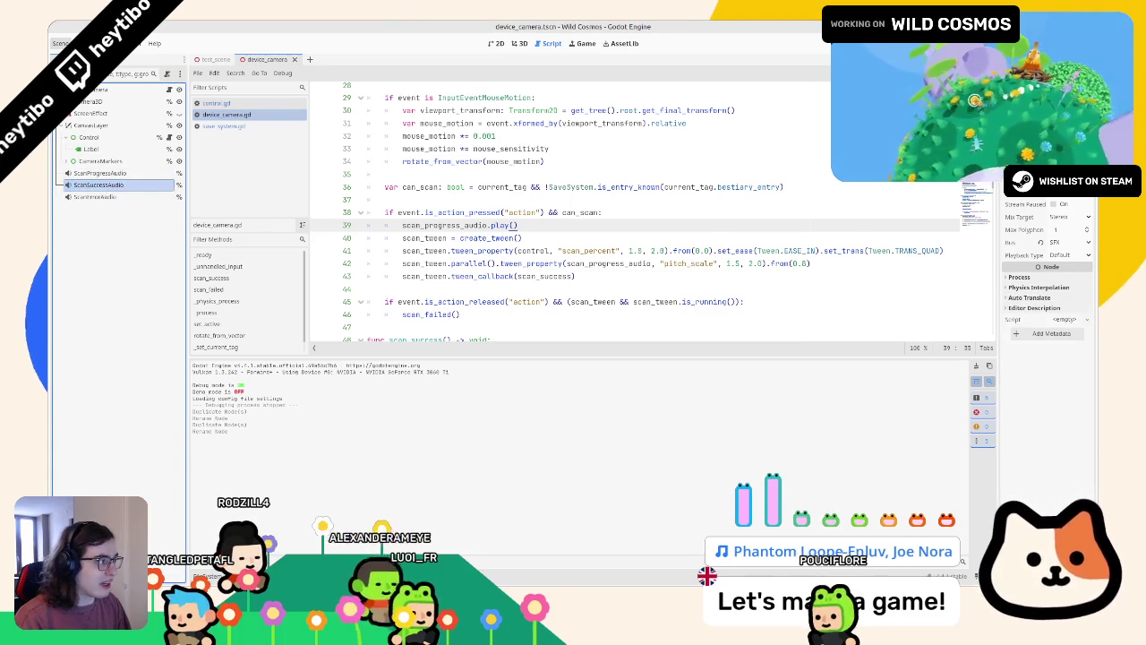
pyautogui.moveTo(998, 269); pyautogui.dragTo(798, 269)
# Quick Load a 'hurt' sound file into ScanSuccessAudio's stream after several searches.
pyautogui.click(1084, 134)
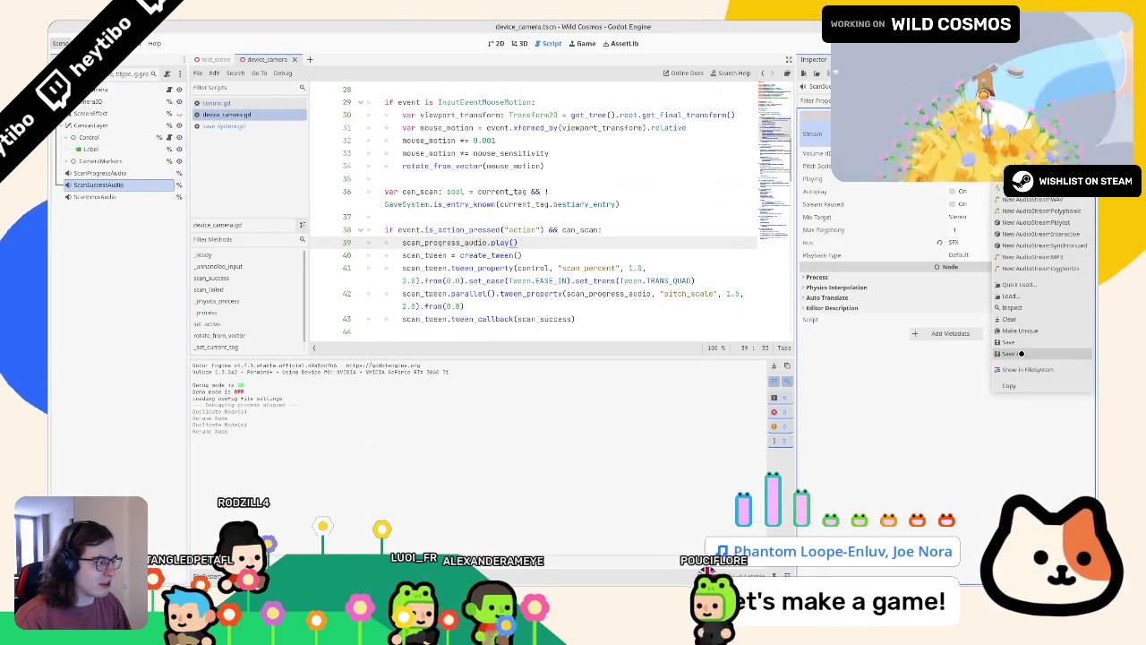
pyautogui.click(1039, 284)
pyautogui.write('succe')
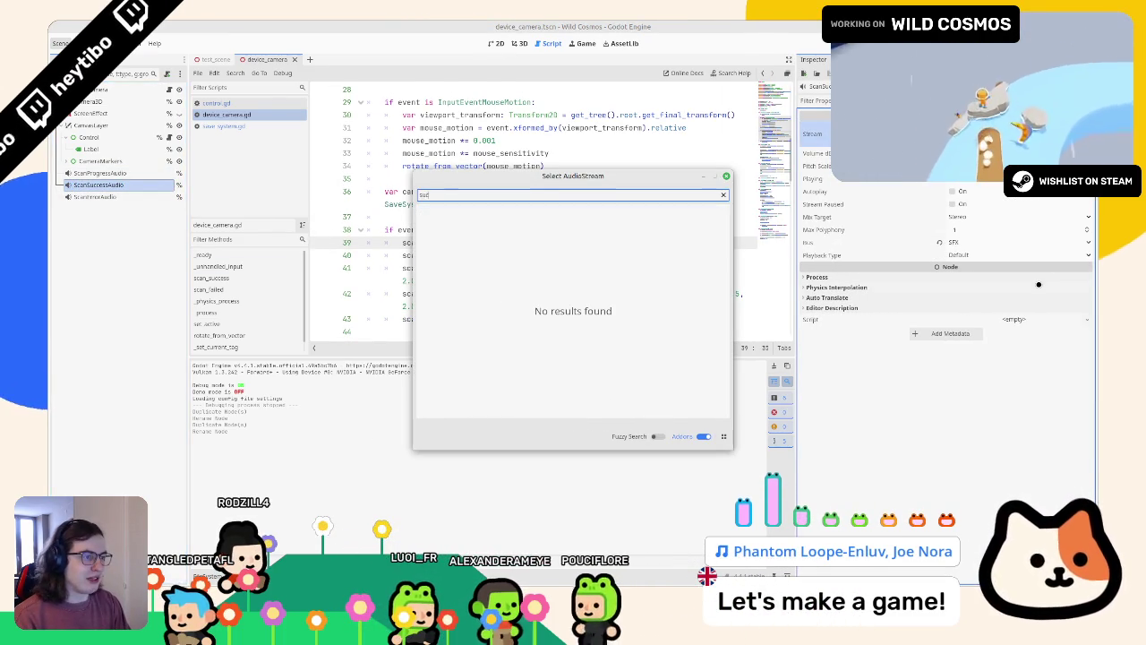
pyautogui.press('BackSpace')
pyautogui.press('BackSpace')
pyautogui.press('BackSpace')
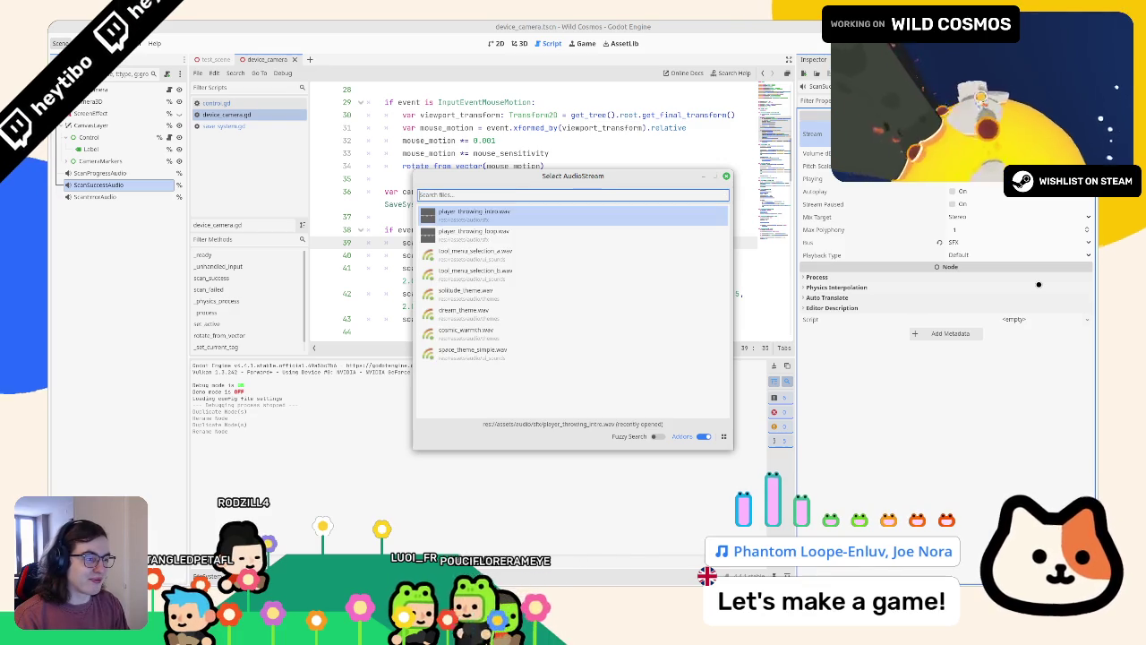
pyautogui.write('sfx')
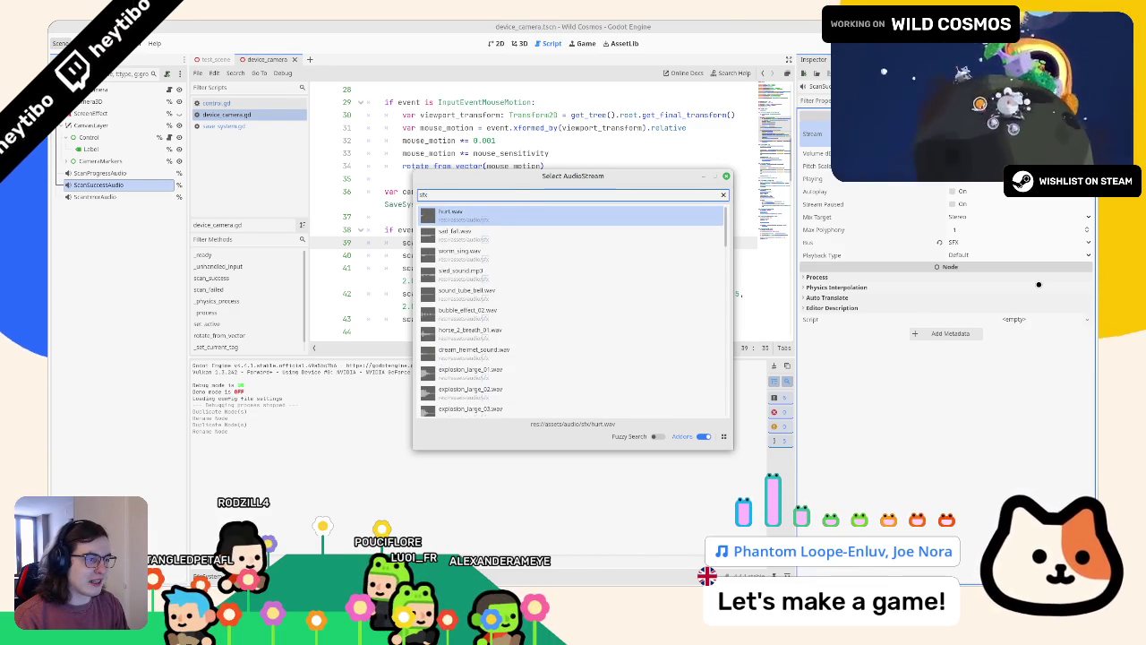
pyautogui.press('BackSpace')
pyautogui.press('BackSpace')
pyautogui.press('BackSpace')
pyautogui.write('fai')
pyautogui.press('BackSpace')
pyautogui.press('BackSpace')
pyautogui.press('BackSpace')
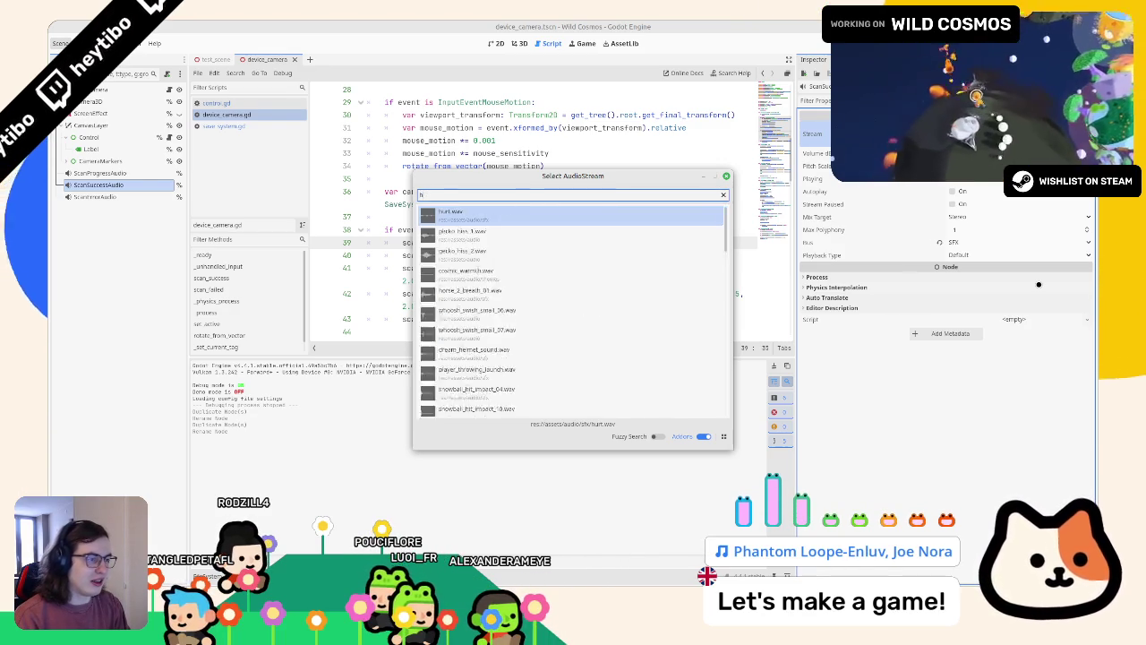
pyautogui.write('hurt')
pyautogui.press('Return')
# Quick Load a 'scan' sound file into ScanErrorAudio's stream.
pyautogui.click(115, 197)
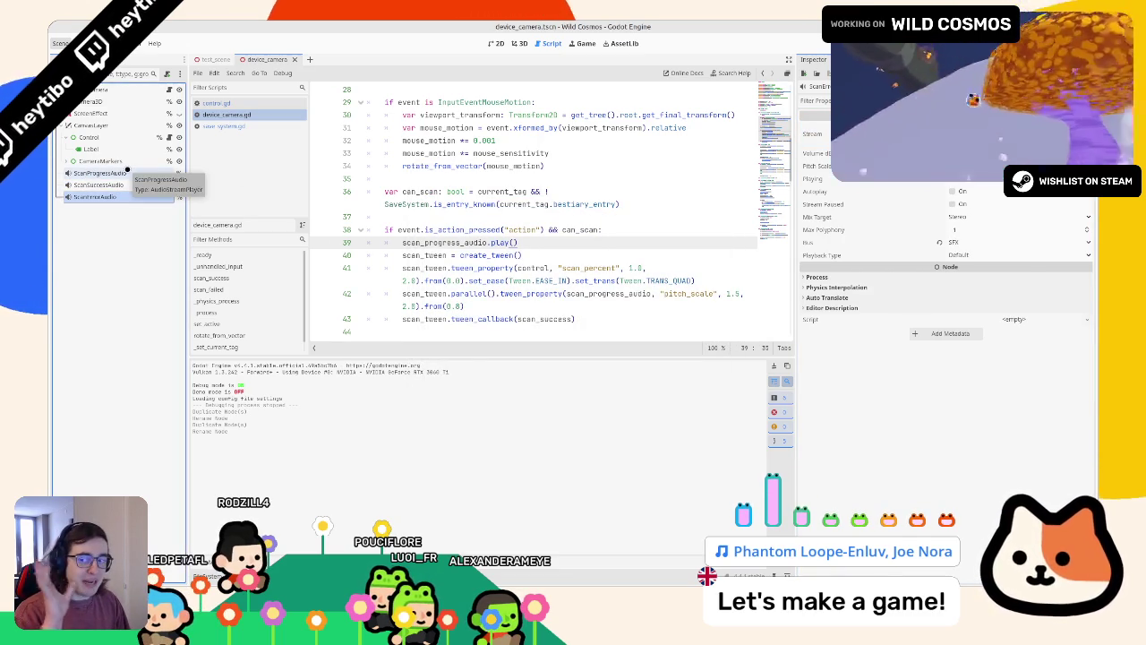
pyautogui.click(1087, 134)
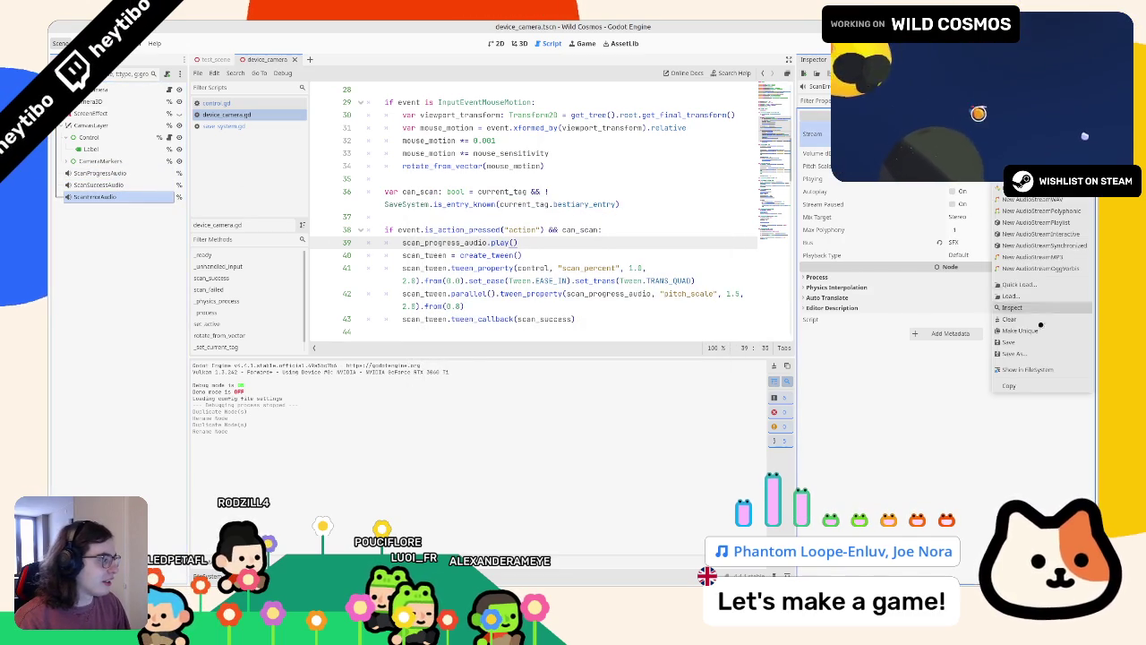
pyautogui.click(1039, 286)
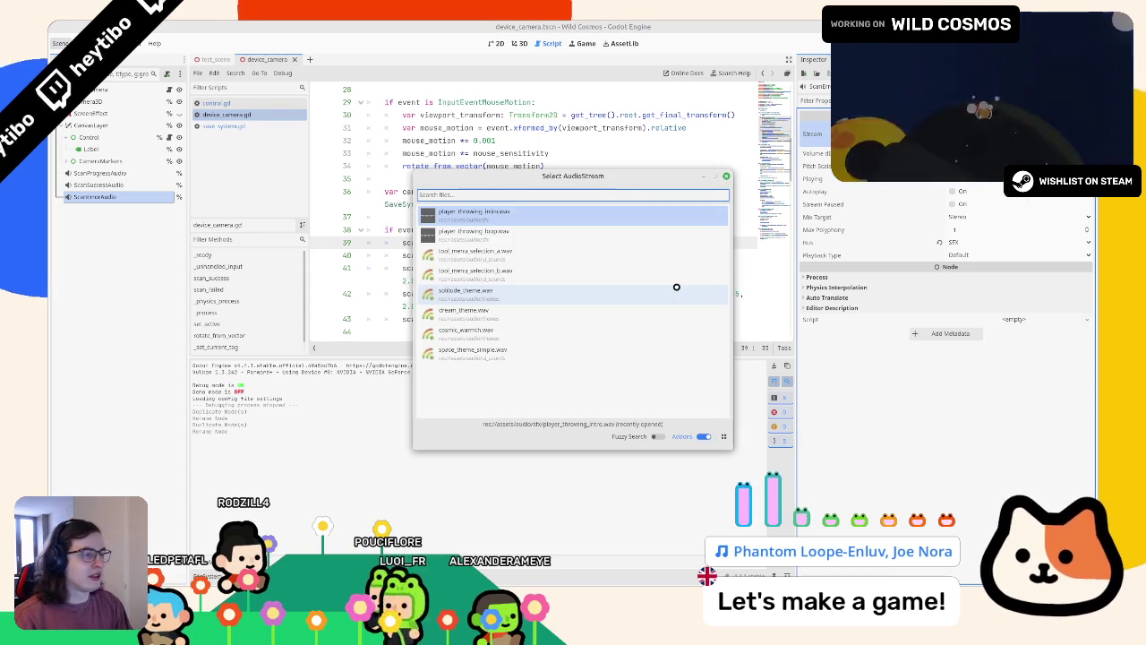
pyautogui.write('scan')
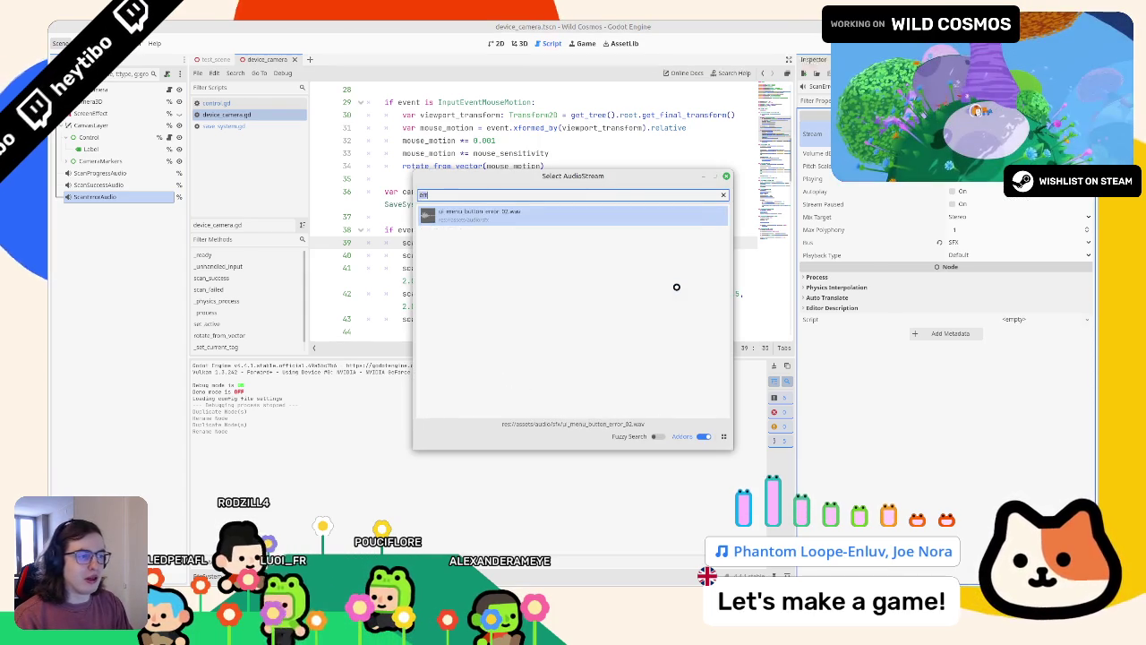
pyautogui.press('Return')
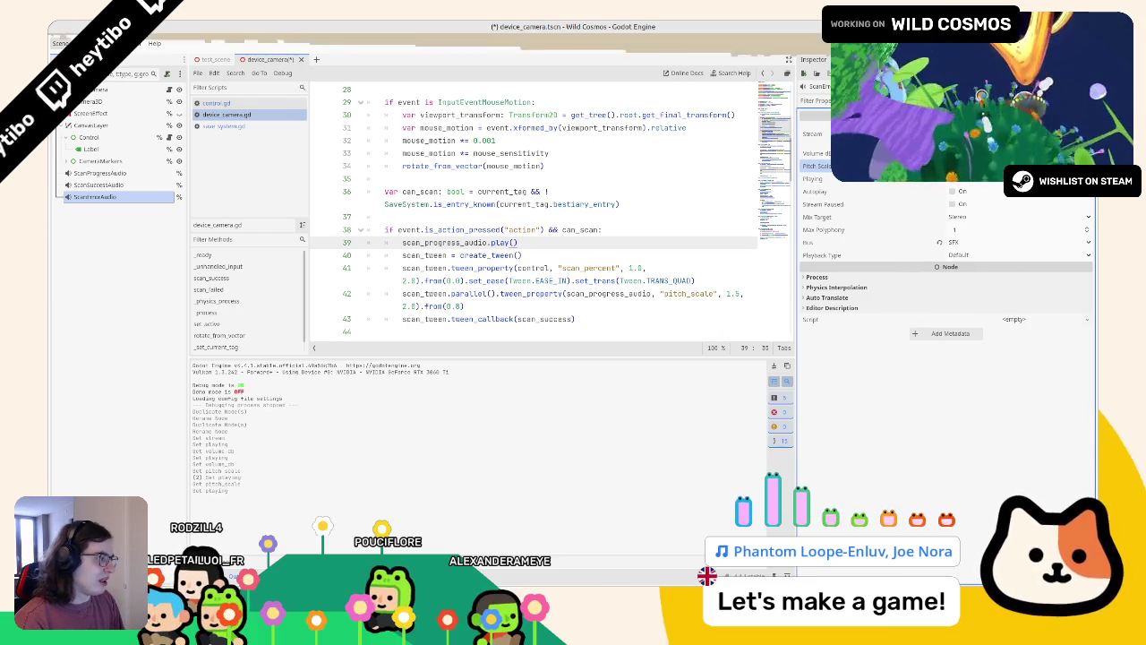
# Preview the ScanErrorAudio sound several times via Playing, then show the 2D scene view.
pyautogui.click(955, 178)
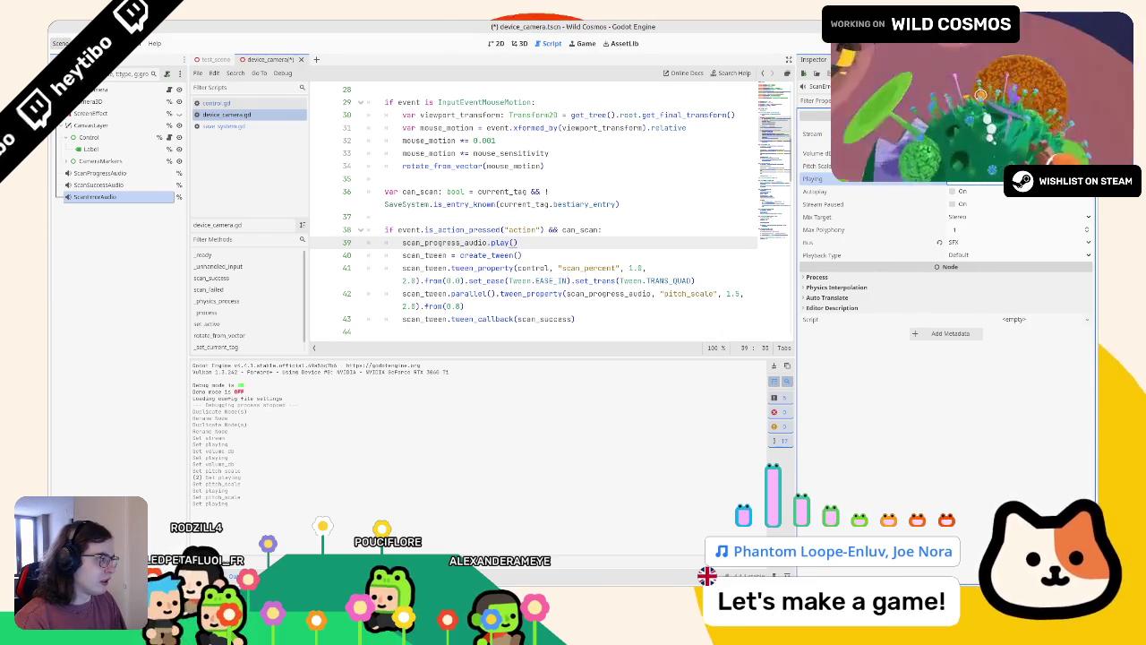
pyautogui.click(954, 178)
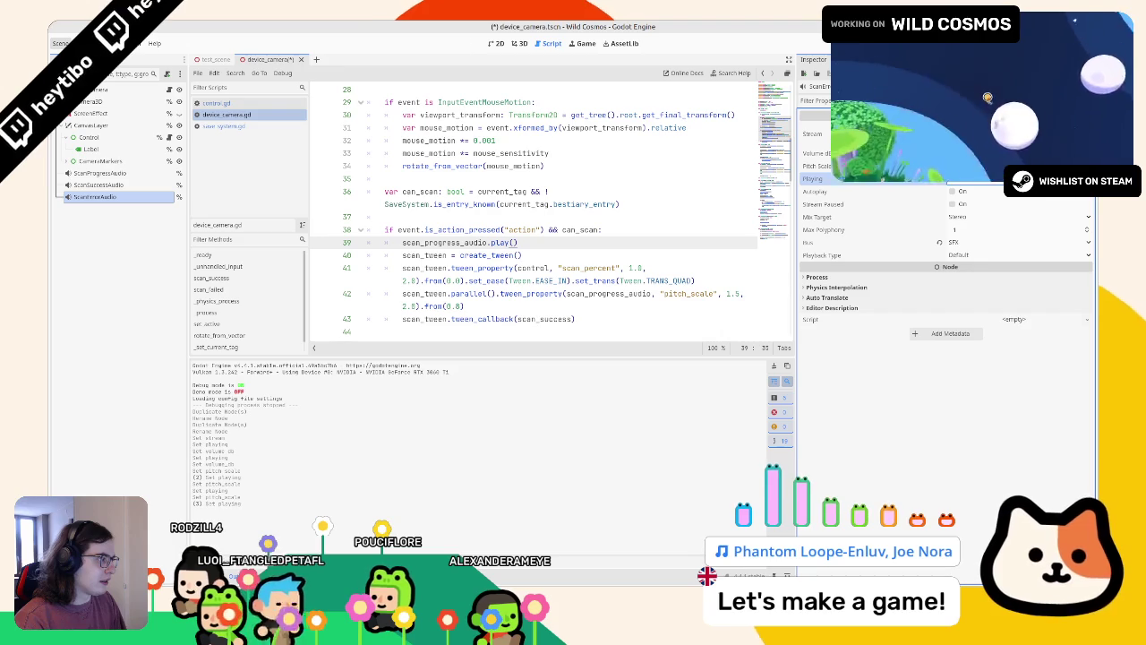
pyautogui.click(97, 184)
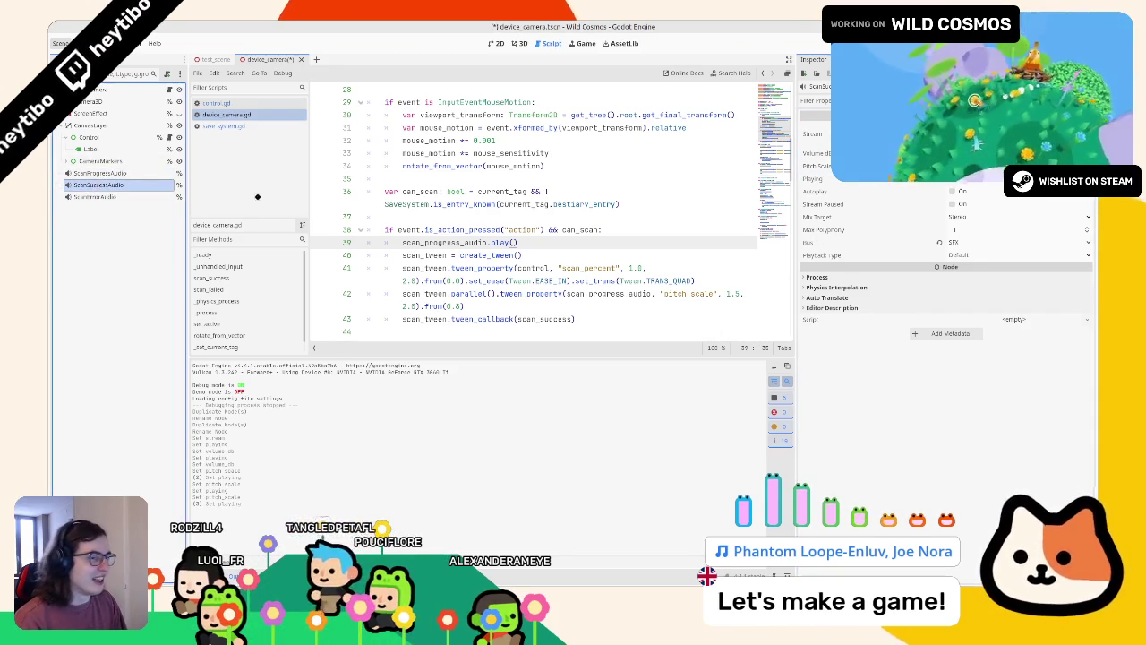
pyautogui.click(96, 196)
pyautogui.click(955, 178)
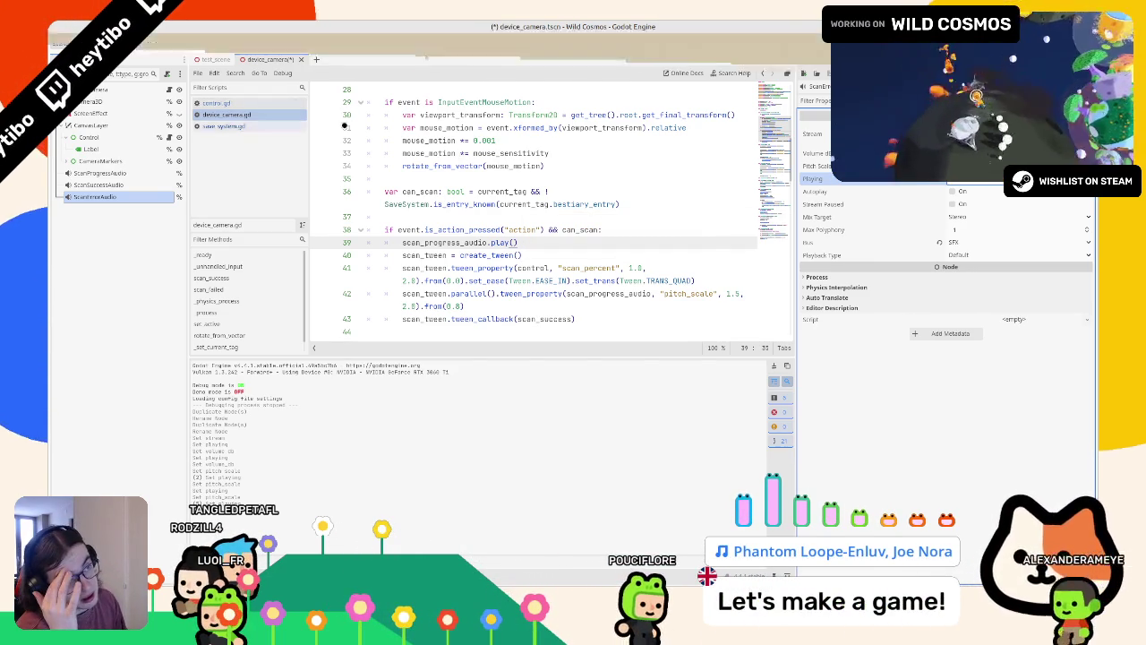
pyautogui.click(520, 43)
pyautogui.click(499, 43)
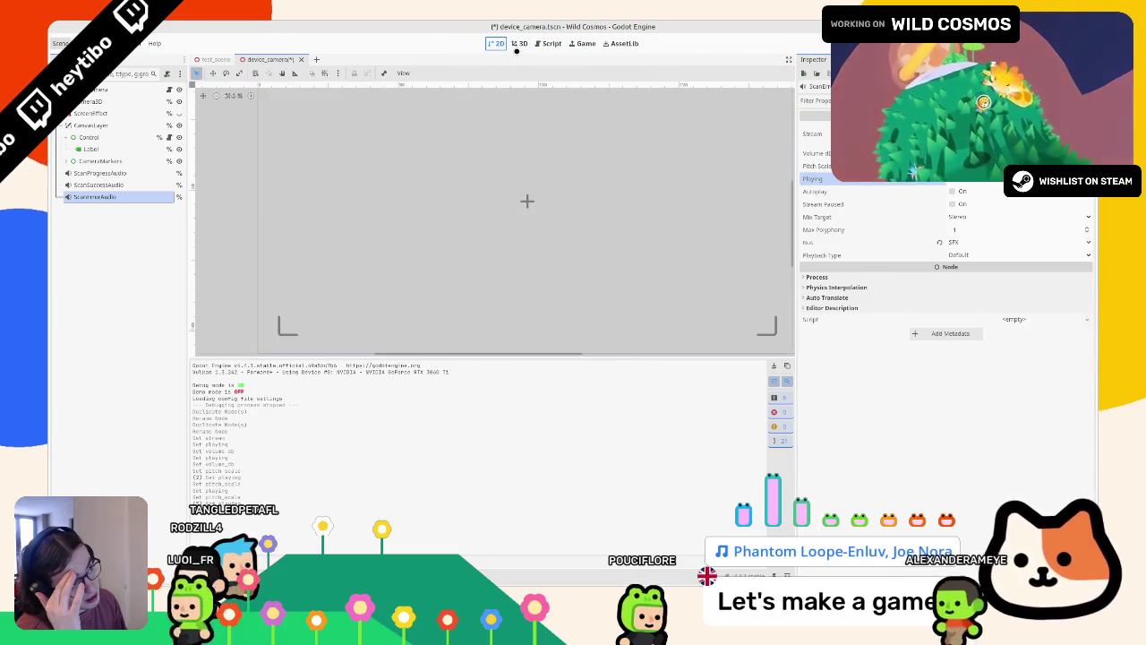
# Switch between the 3D and 2D views and run the game to test the sounds.
pyautogui.click(509, 43)
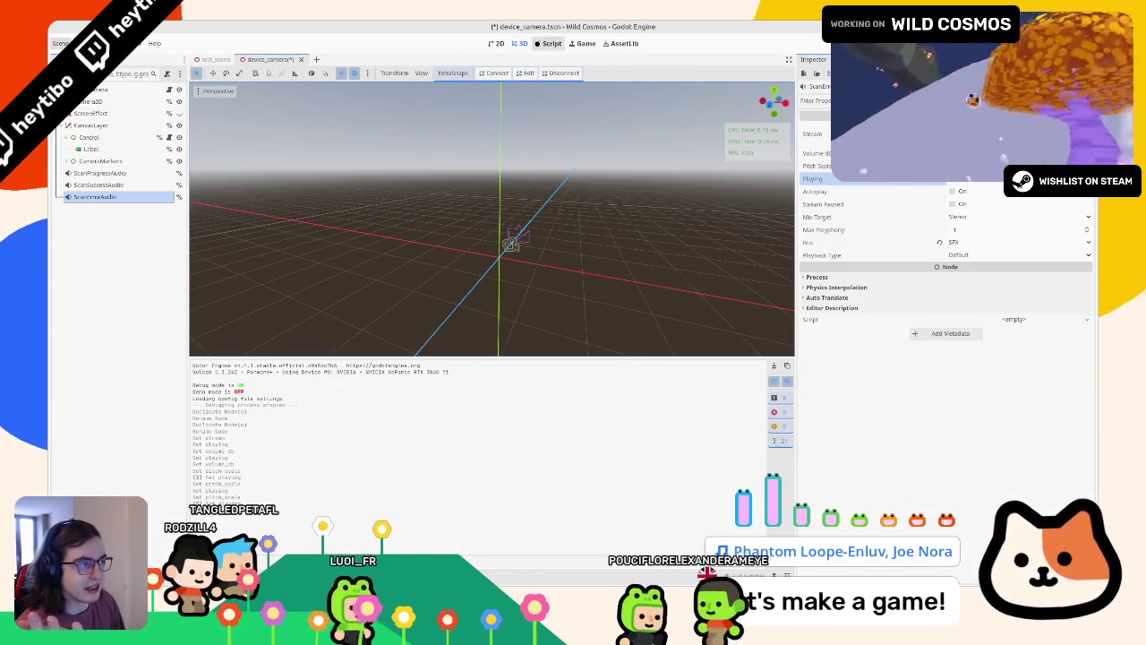
pyautogui.hotkey('ctrl', 'F1')
pyautogui.scroll(-3, 384, 185)
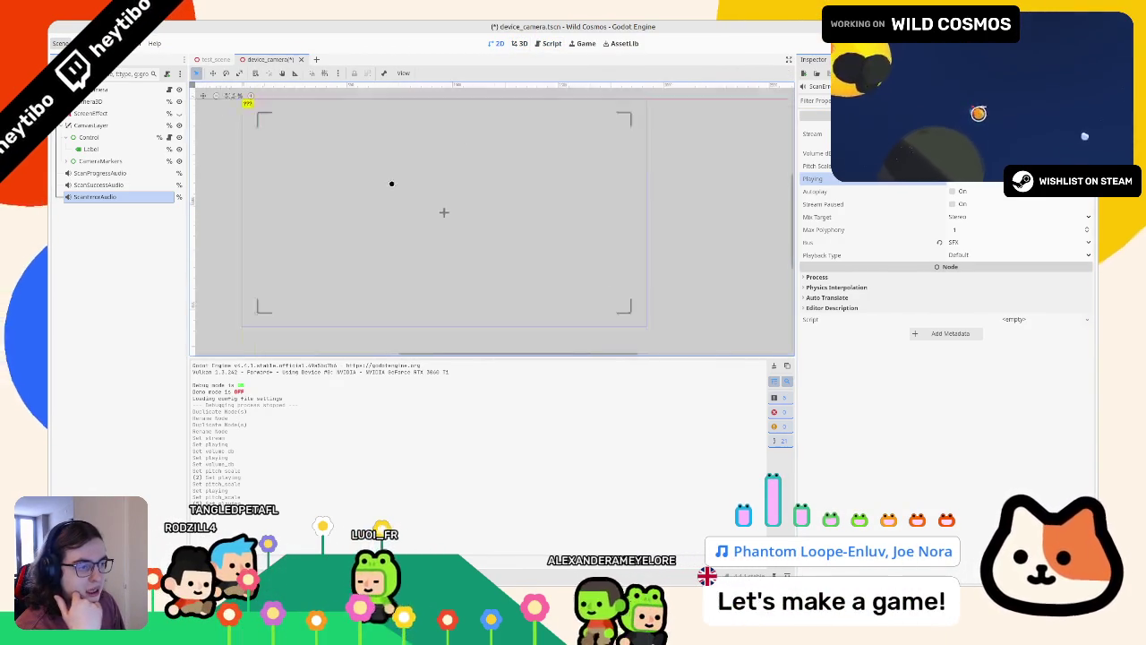
pyautogui.press('F6')
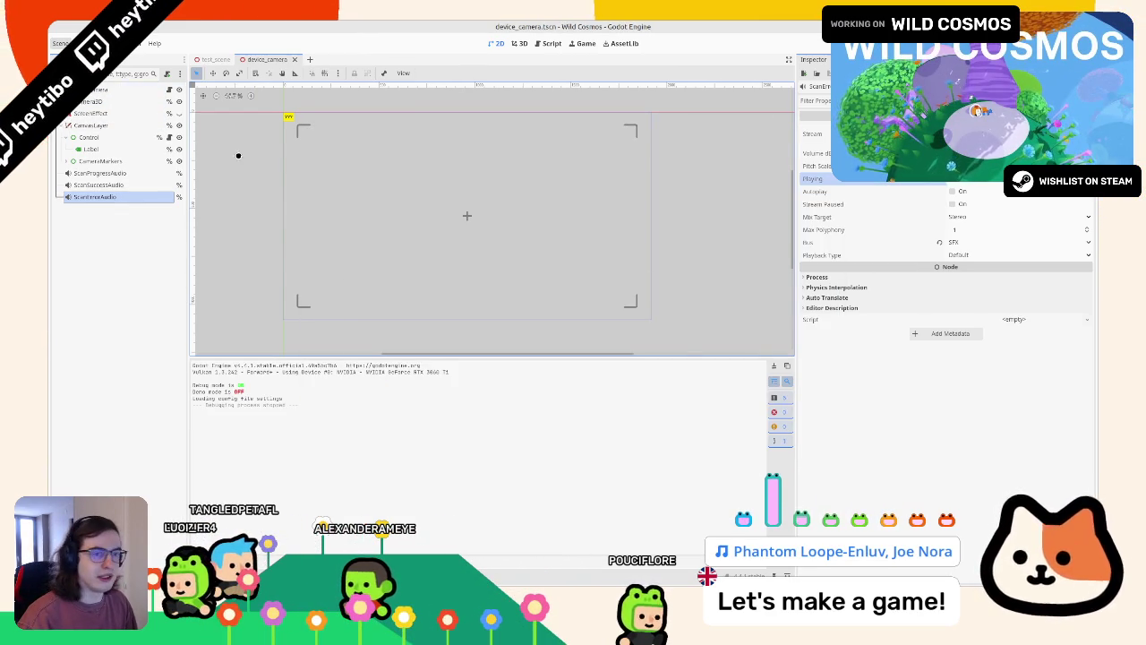
# Inspect the ScanProgressAudio, ScanSuccessAudio and ScanErrorAudio settings, then show the FileSystem dock.
pyautogui.click(111, 184)
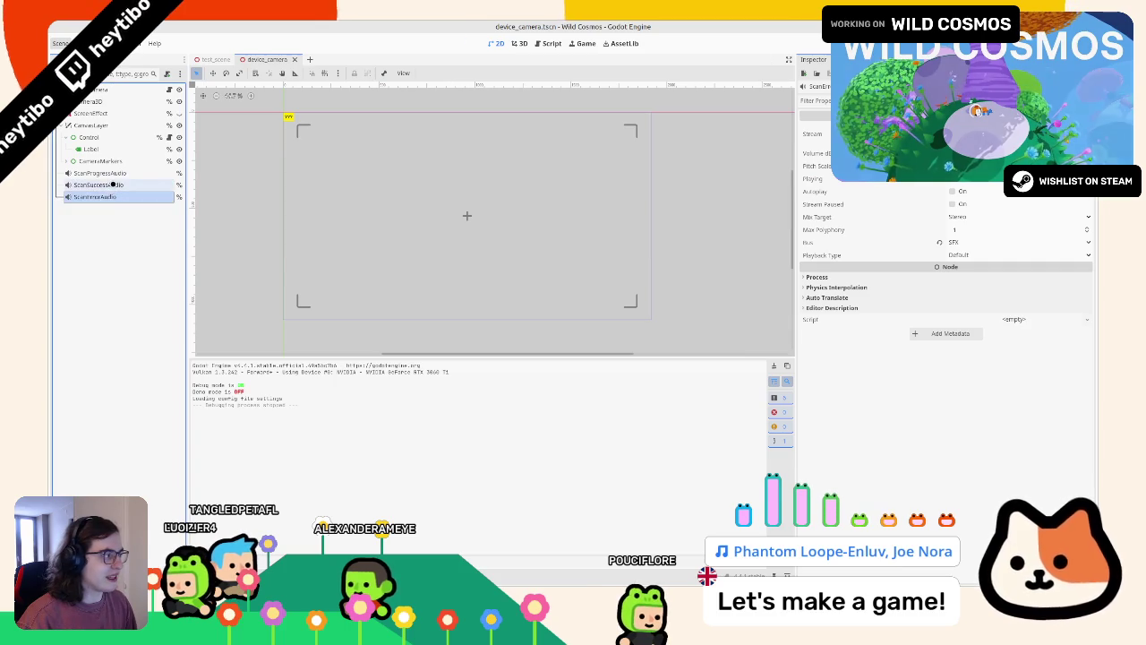
pyautogui.click(113, 175)
pyautogui.click(113, 184)
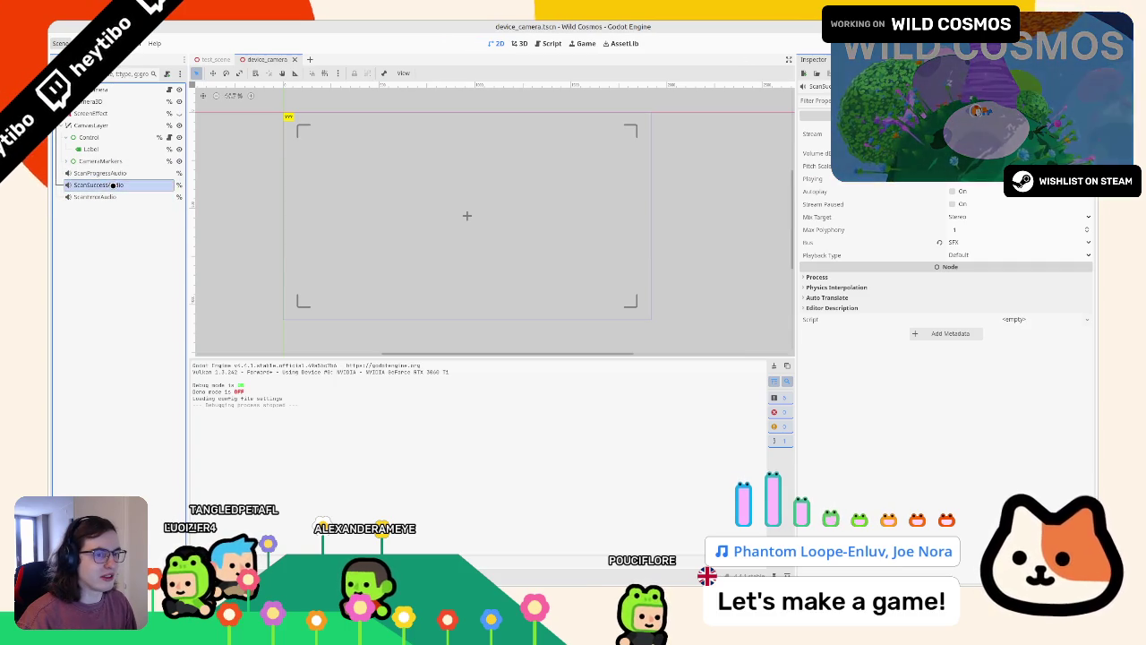
pyautogui.click(113, 195)
pyautogui.click(116, 185)
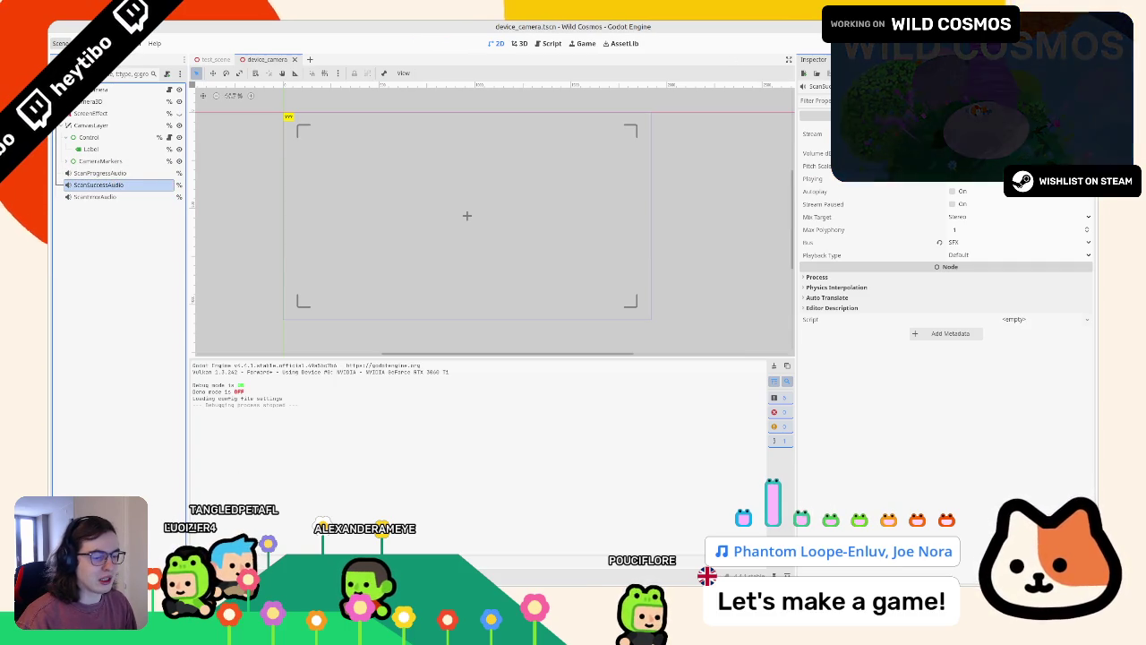
pyautogui.hotkey('alt', 'f')
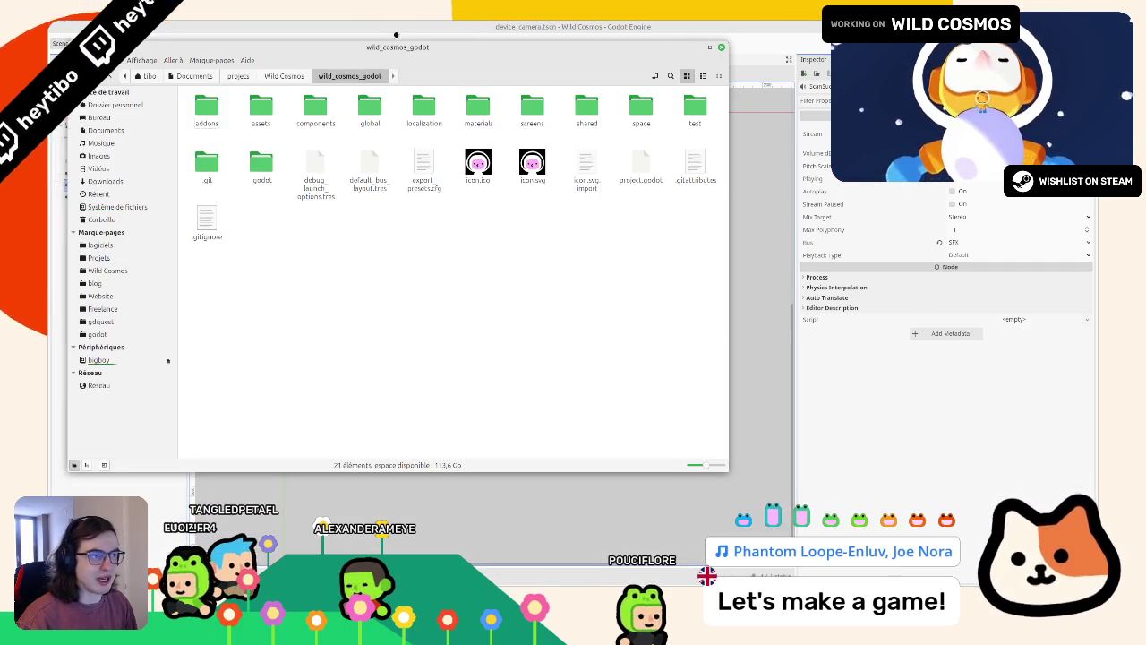
pyautogui.moveTo(373, 46); pyautogui.dragTo(362, 643)
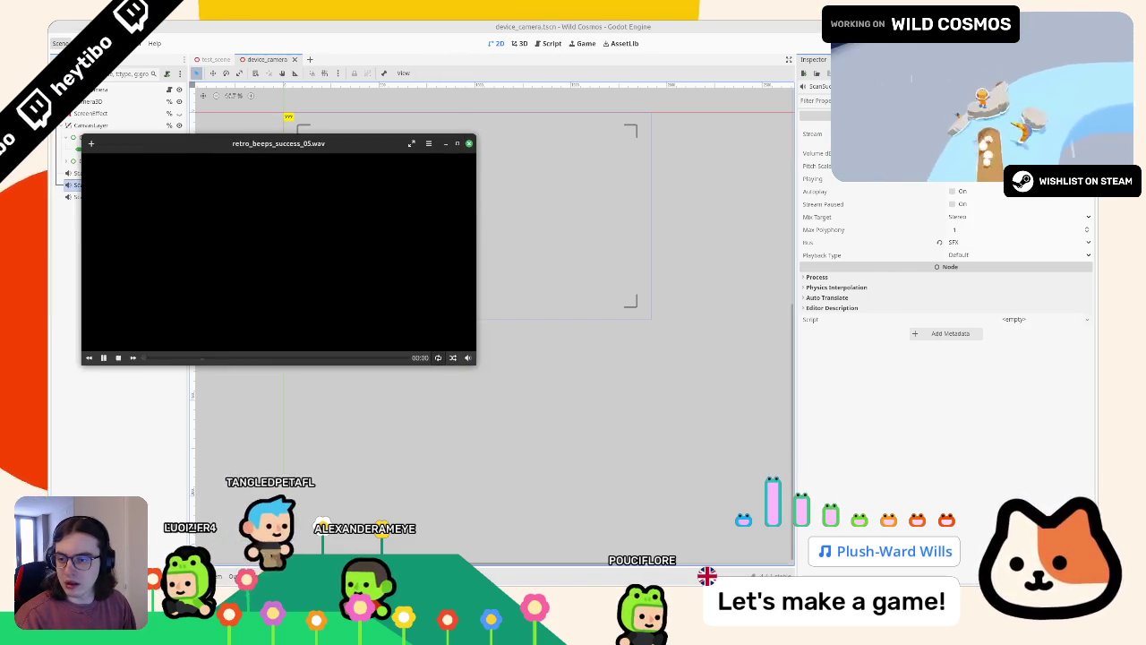
pyautogui.click(468, 357)
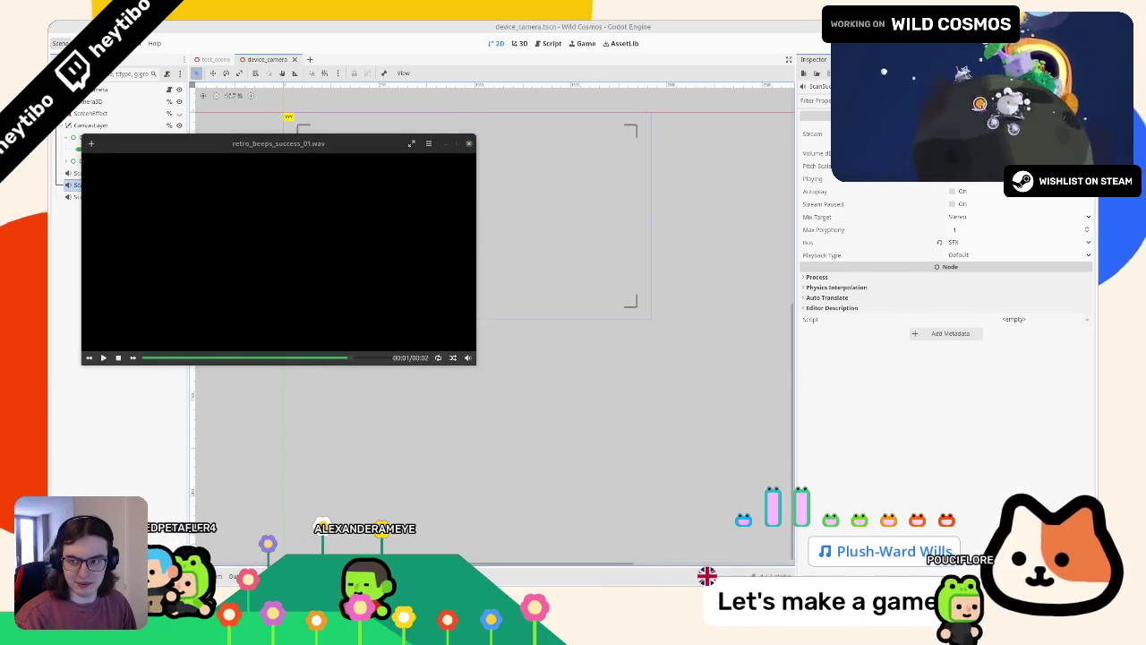
pyautogui.click(115, 191)
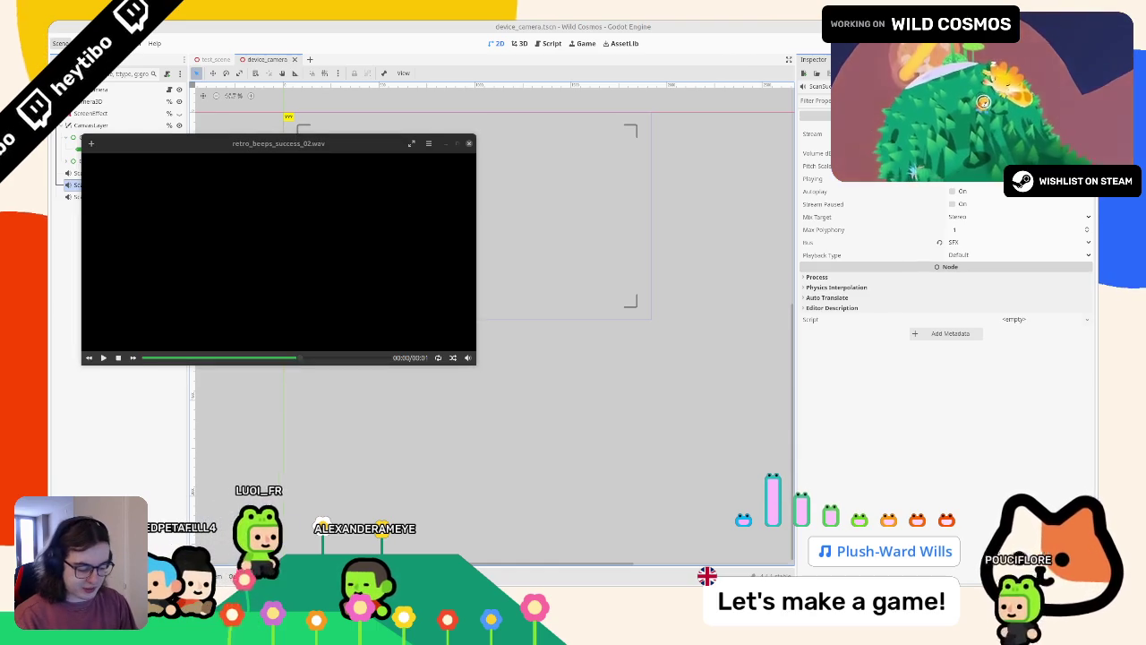
pyautogui.press('Return')
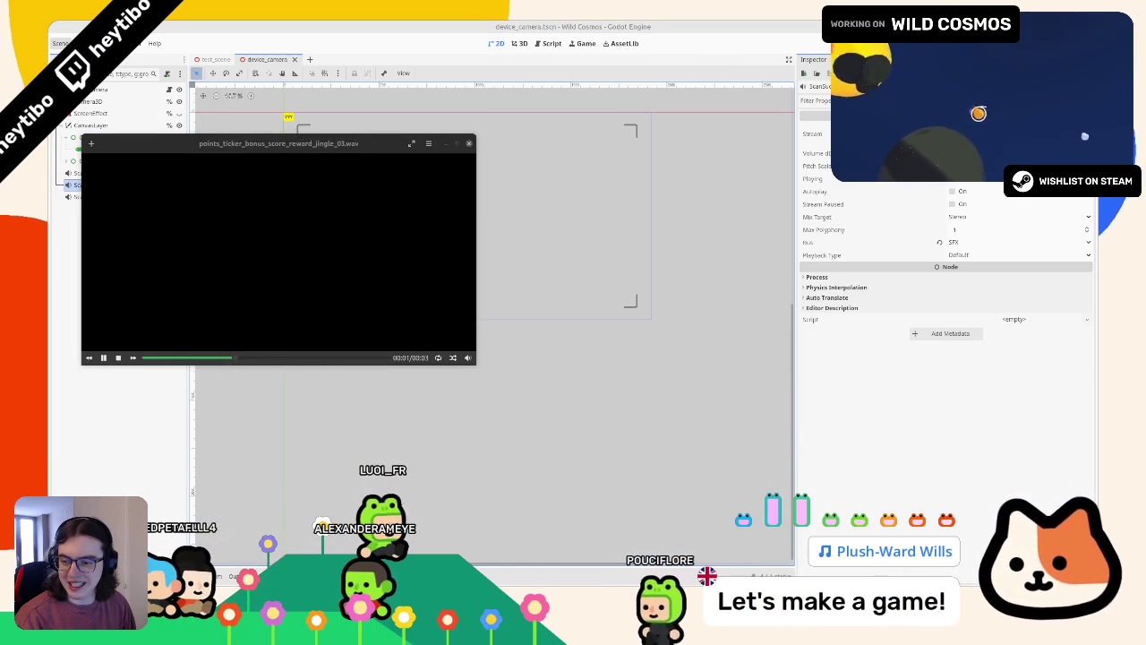
pyautogui.click(197, 197)
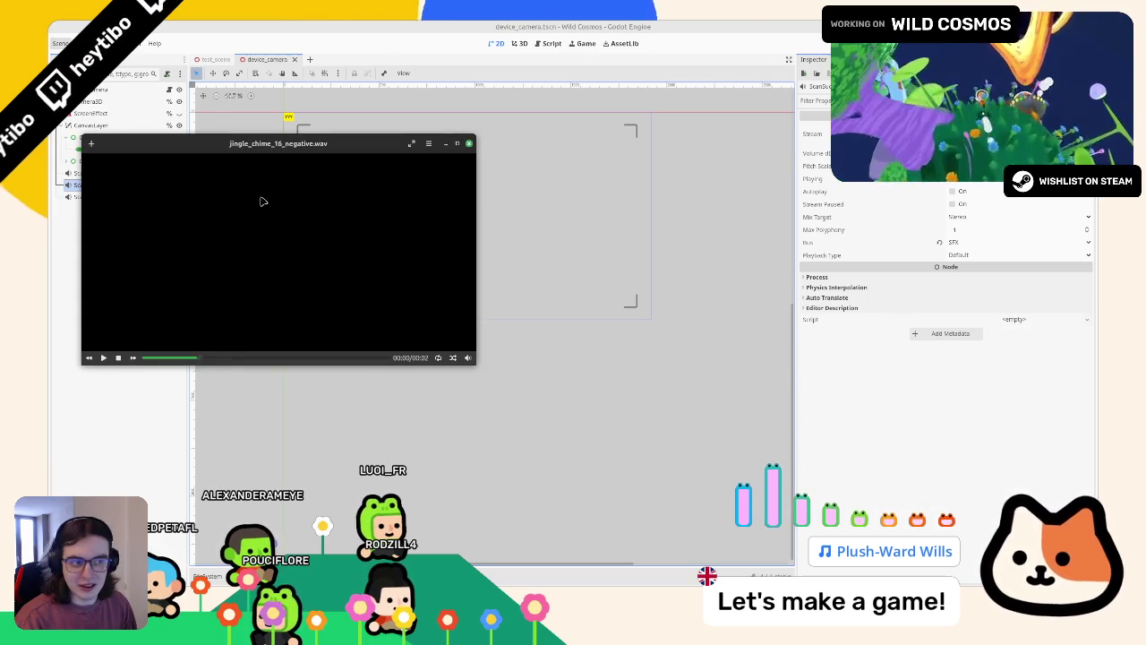
pyautogui.click(464, 144)
pyautogui.click(208, 576)
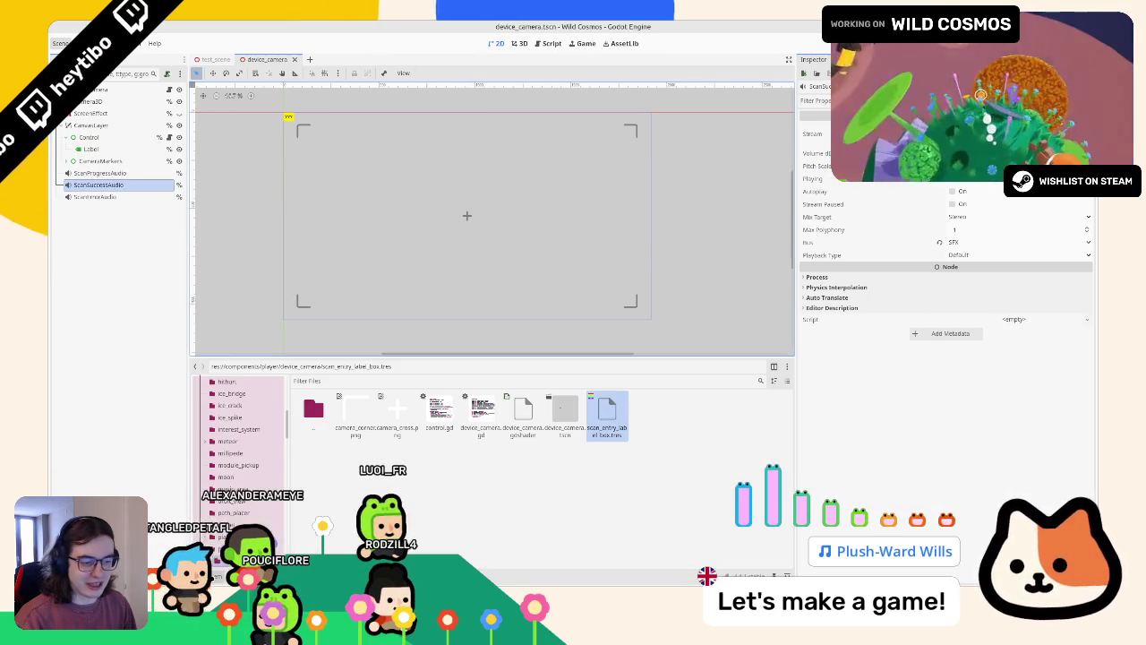
# Browse to assets/audio/sfx and select fireball_impact_burn_02.wav.
pyautogui.scroll(10, 247, 450)
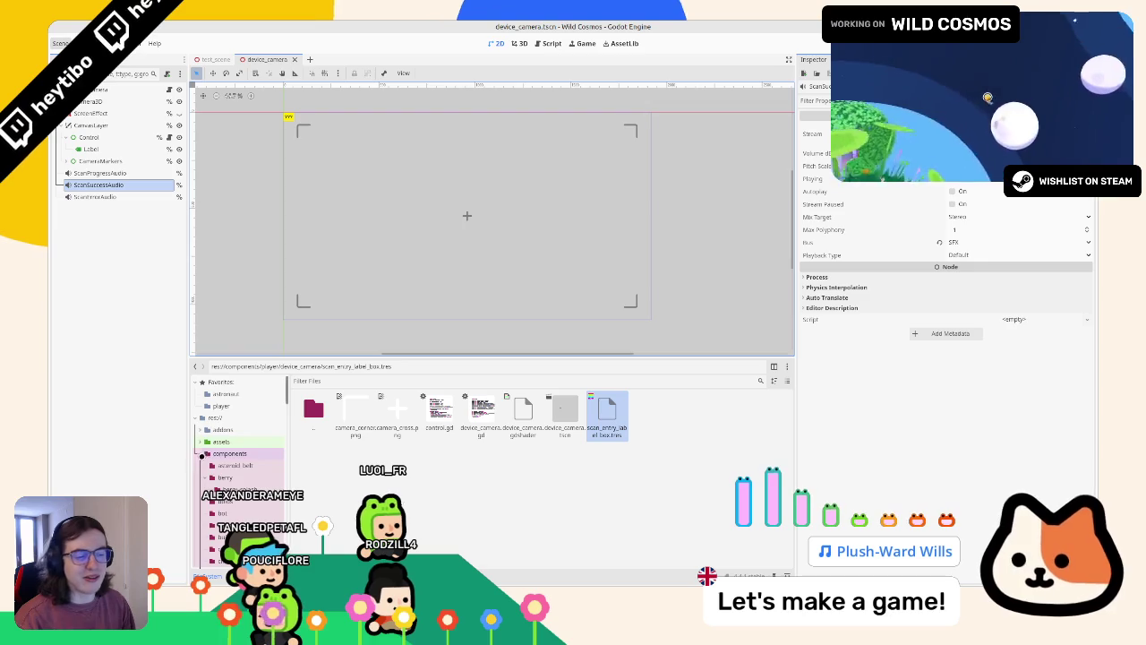
pyautogui.click(207, 441)
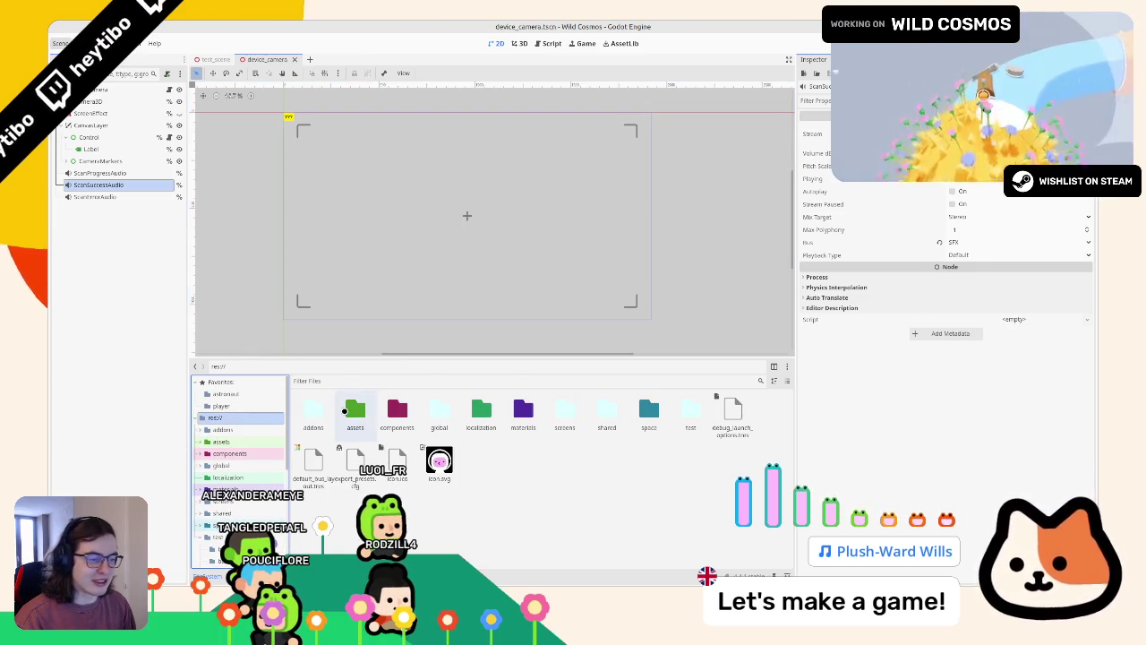
pyautogui.click(356, 410)
pyautogui.doubleClick(691, 410)
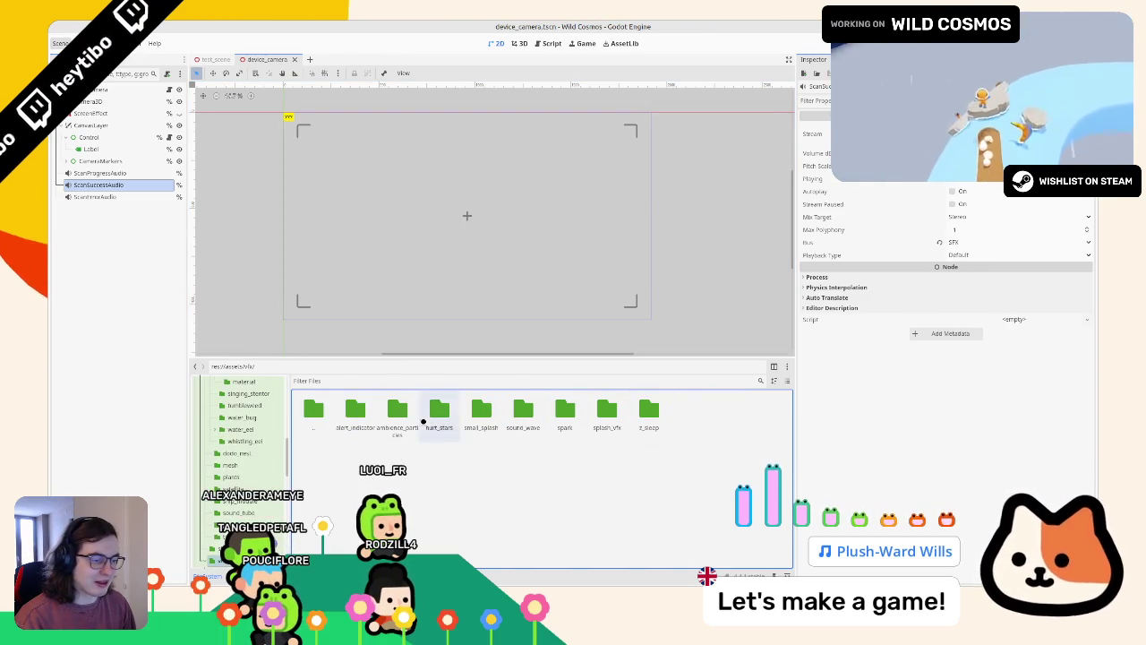
pyautogui.doubleClick(314, 410)
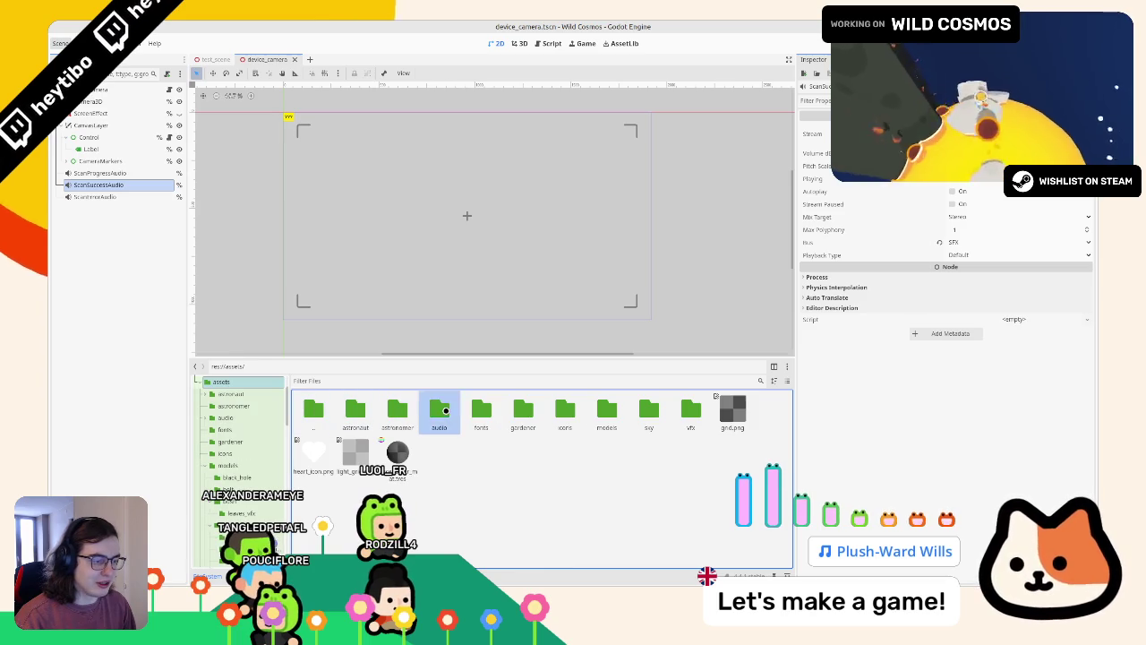
pyautogui.doubleClick(439, 412)
pyautogui.doubleClick(433, 413)
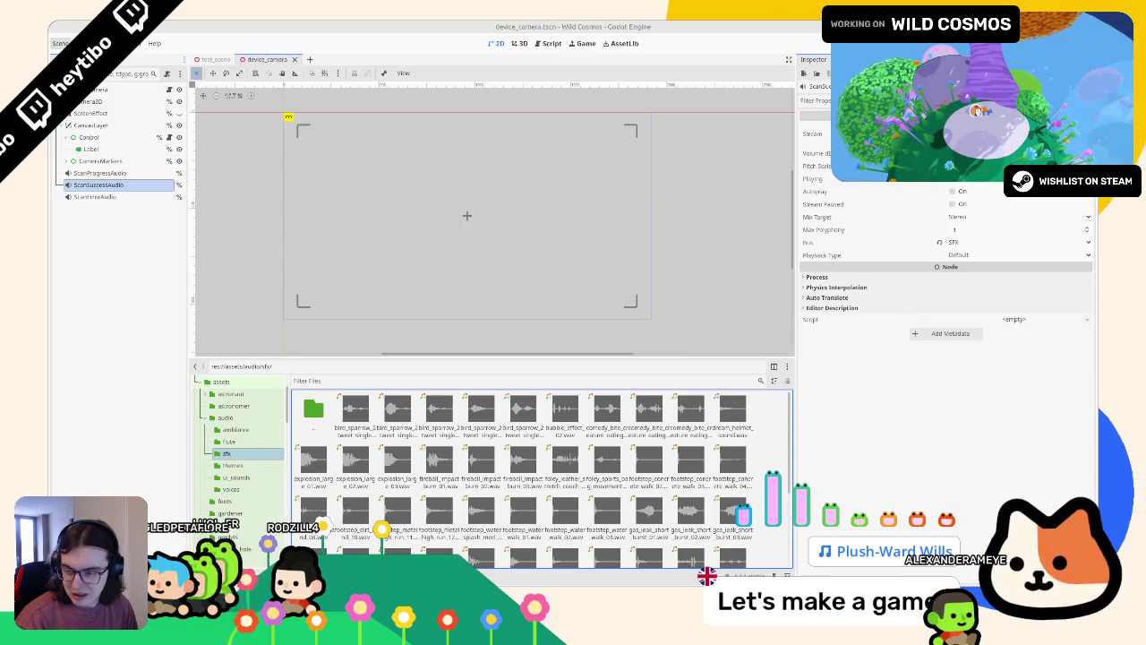
pyautogui.click(474, 462)
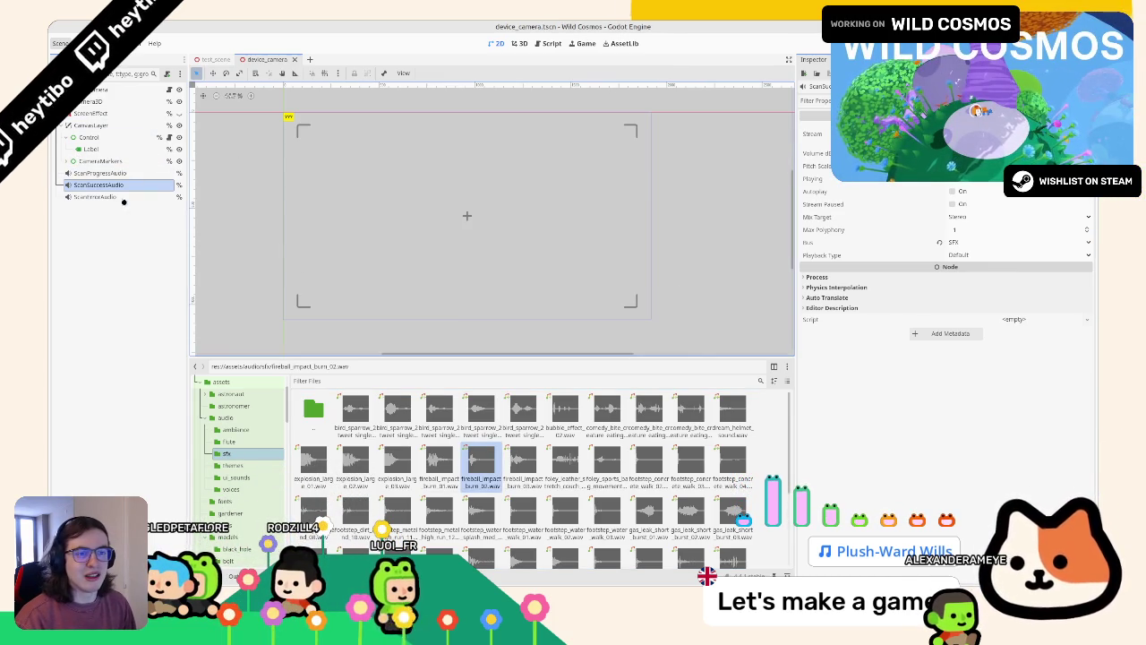
# Assign the negative jingle sound (search 'reject') to ScanErrorAudio's stream.
pyautogui.click(95, 196)
pyautogui.click(1088, 134)
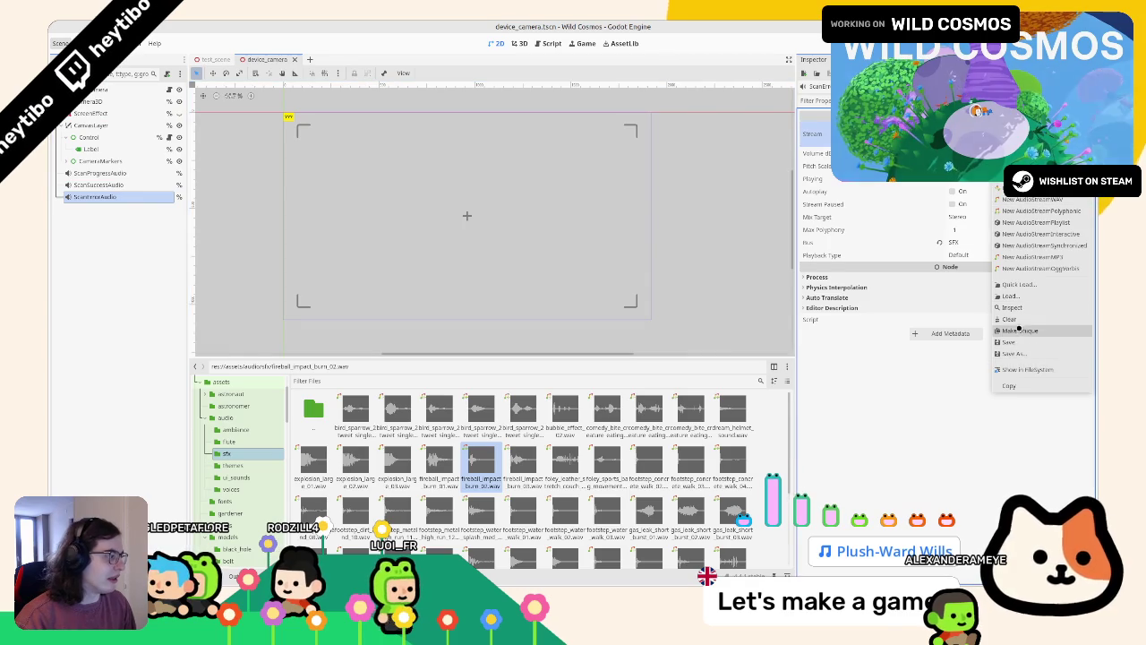
pyautogui.click(1016, 284)
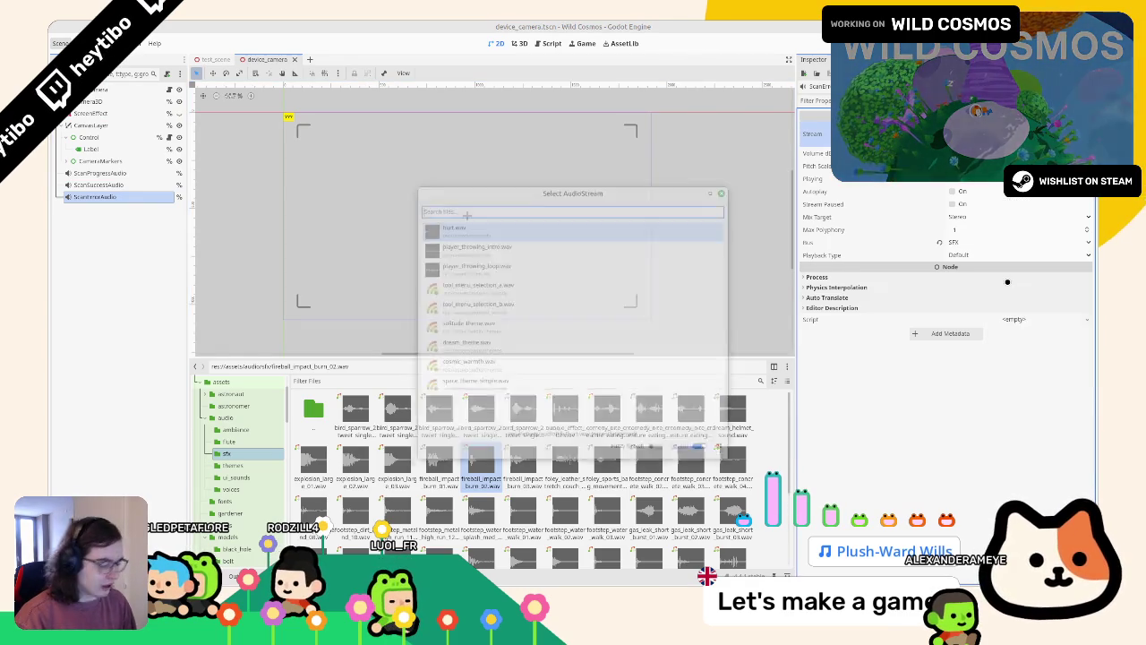
pyautogui.write('reject')
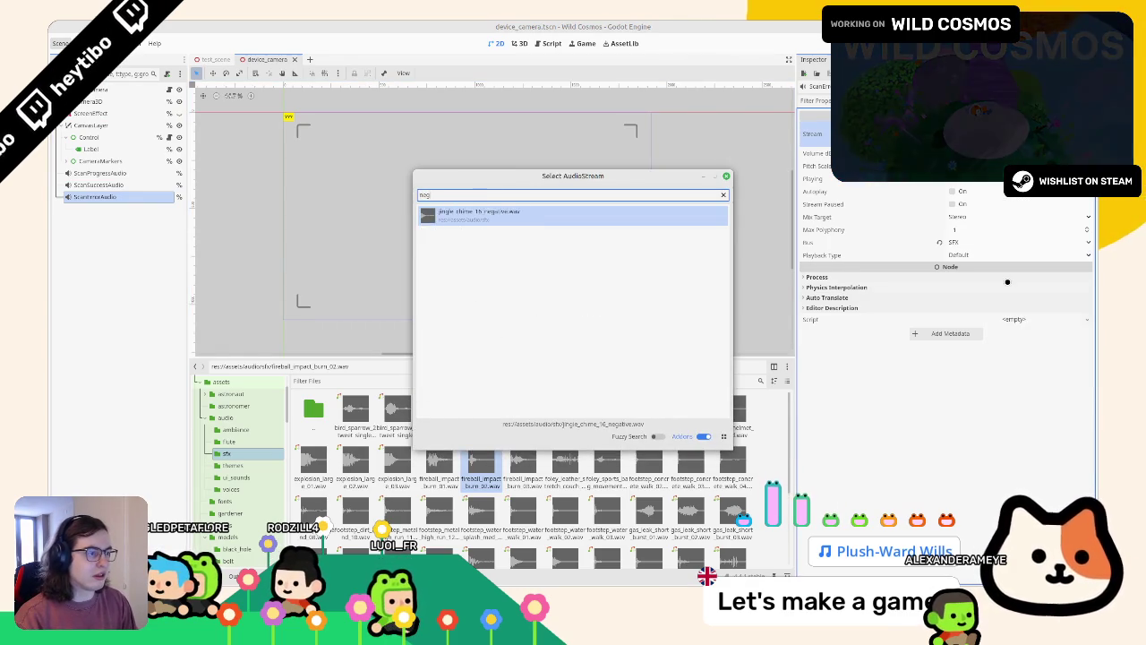
pyautogui.press('Return')
# Assign the matching 'success' sound to ScanSuccessAudio's stream.
pyautogui.click(83, 184)
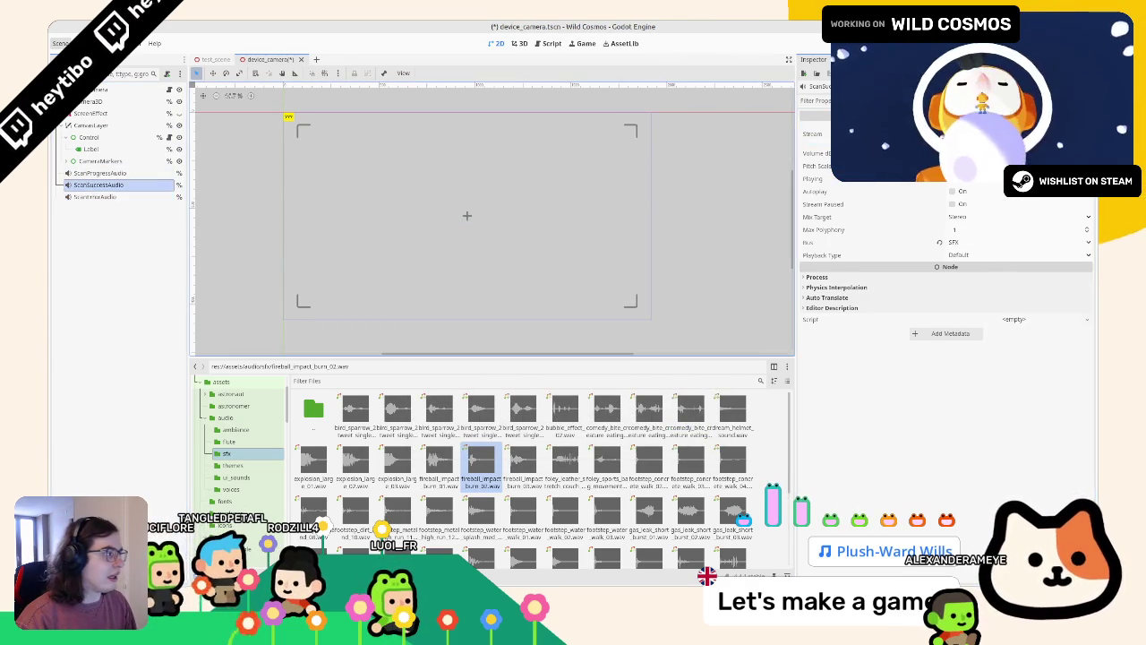
pyautogui.click(1088, 134)
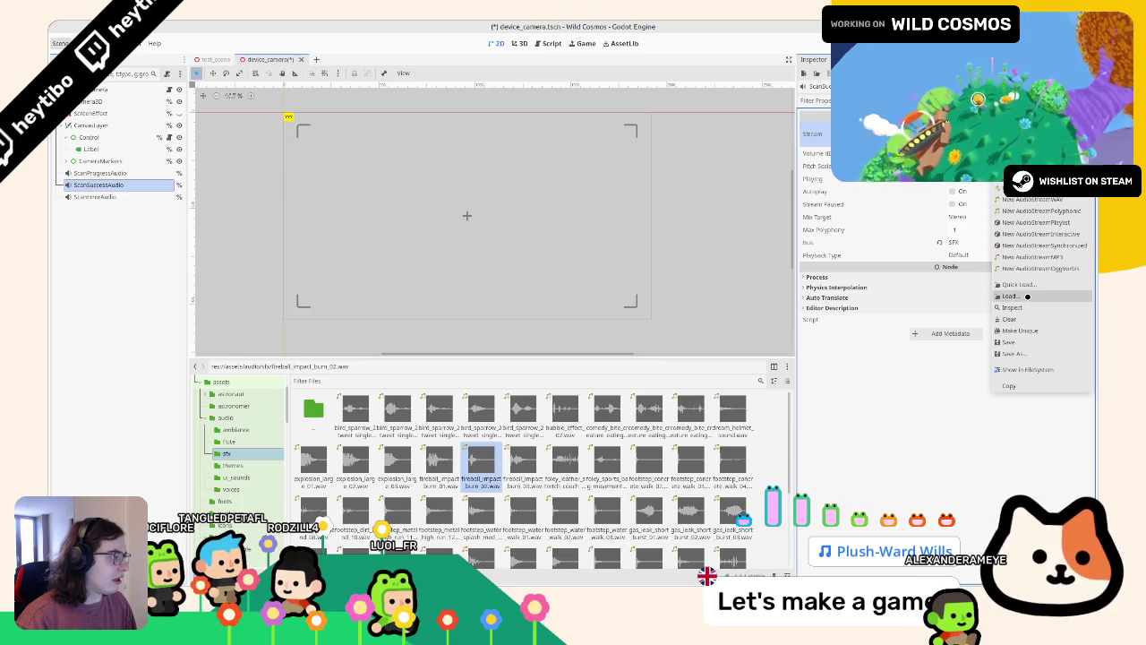
pyautogui.click(1017, 284)
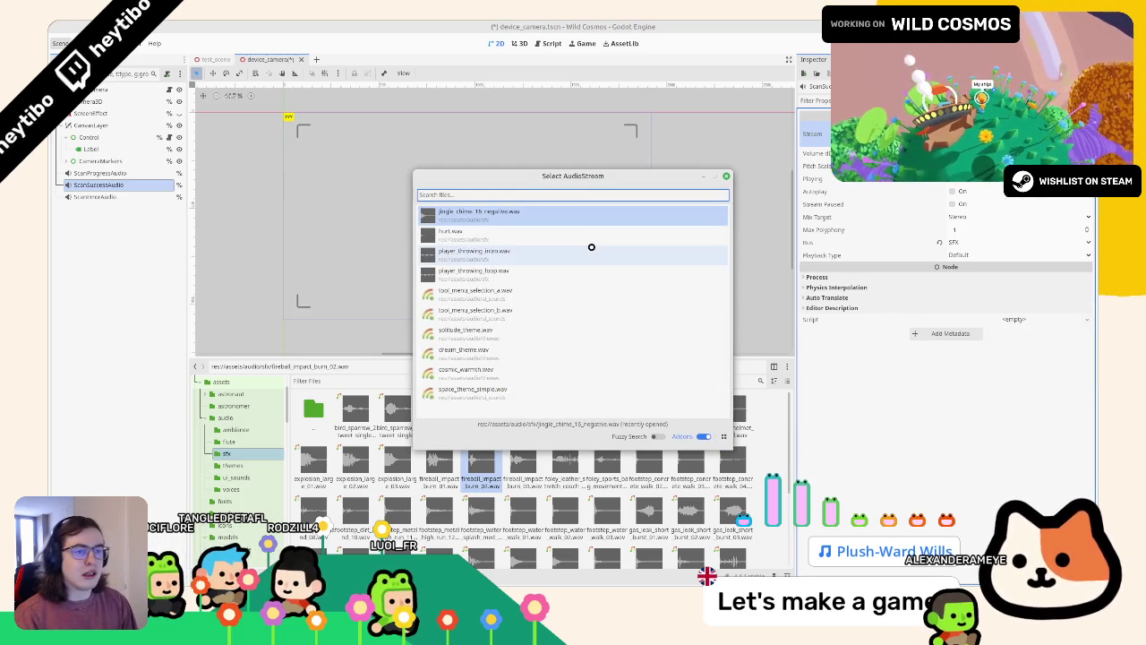
pyautogui.write('success')
pyautogui.press('Return')
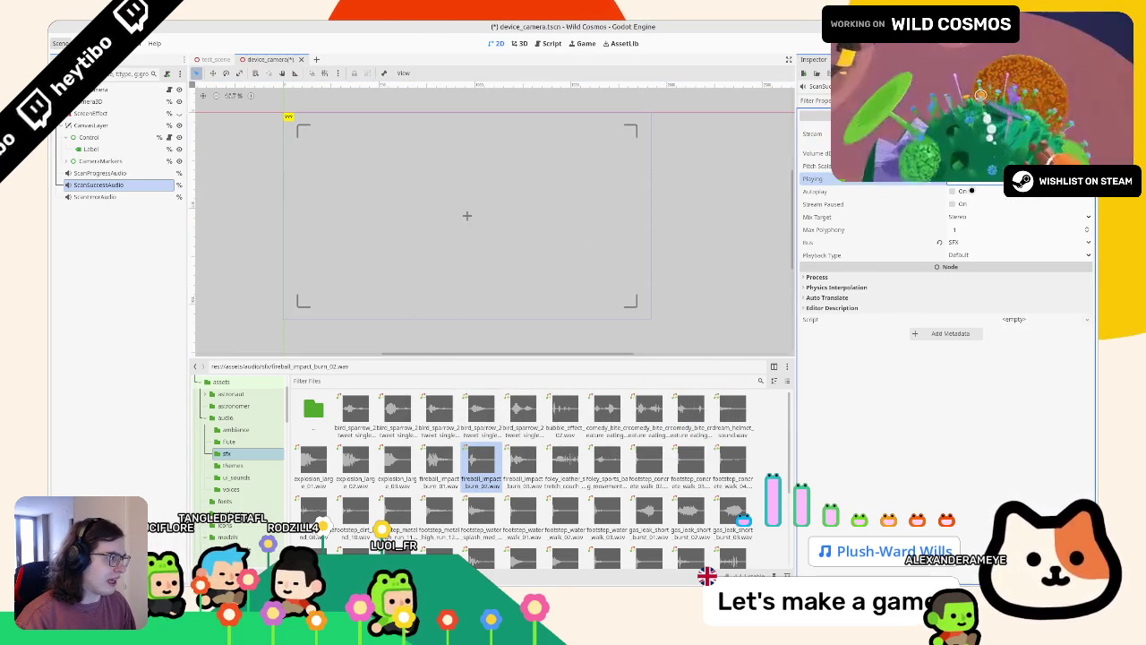
# Check both audio nodes' streams, save the device_camera scene and show device_camera.gd.
pyautogui.click(130, 197)
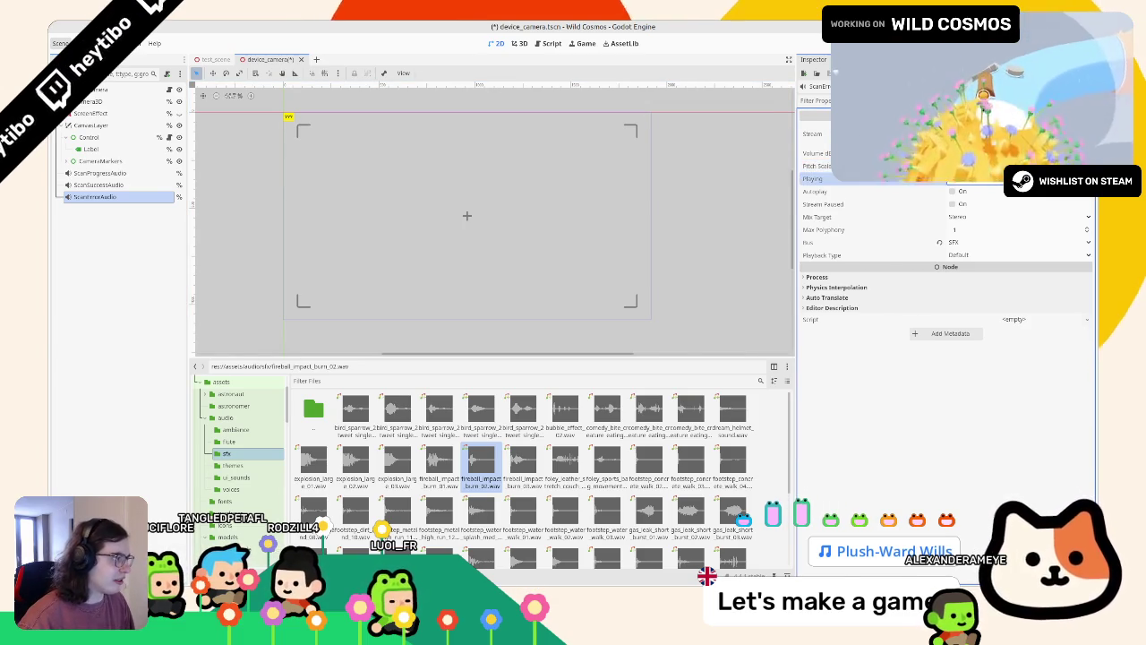
pyautogui.press('Up')
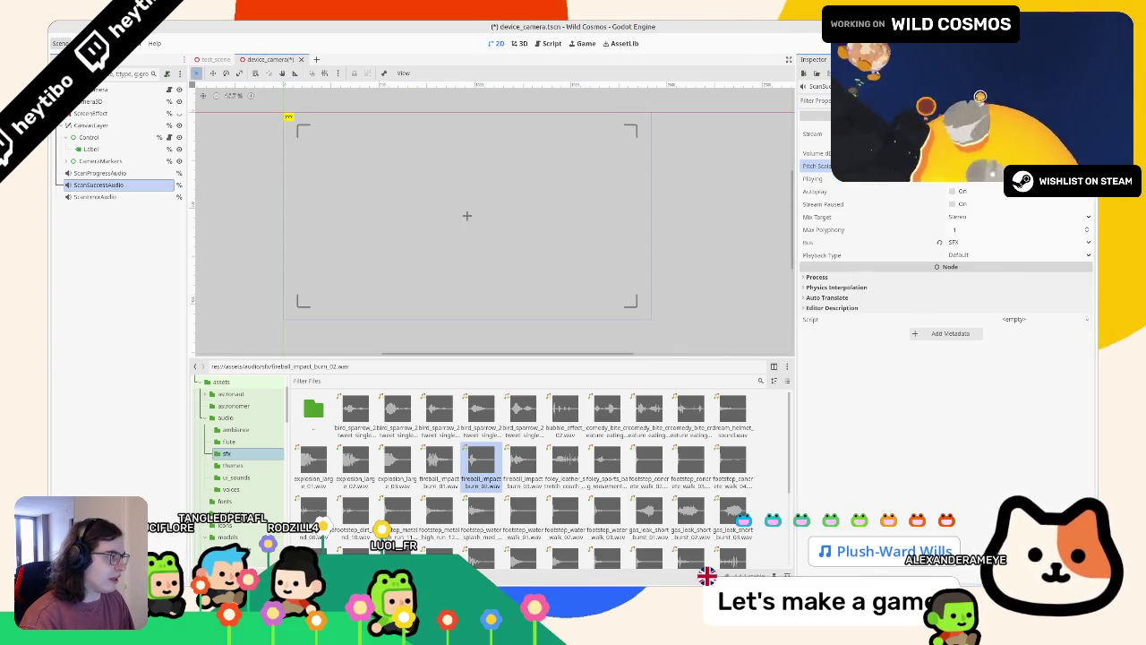
pyautogui.hotkey('ctrl', 's')
pyautogui.hotkey('ctrl', 'F3')
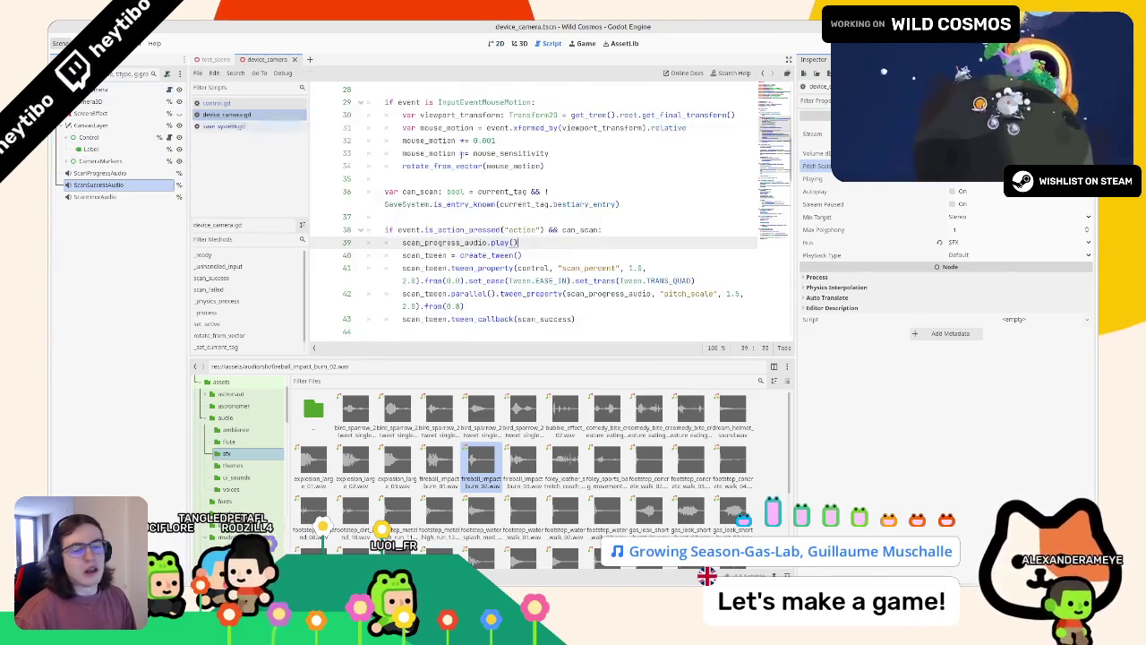
# Drag the ScanSuccessAudio and ScanErrorAudio nodes into the script to create references.
pyautogui.keyDown('shift'); pyautogui.click(94, 196); pyautogui.keyUp('shift')
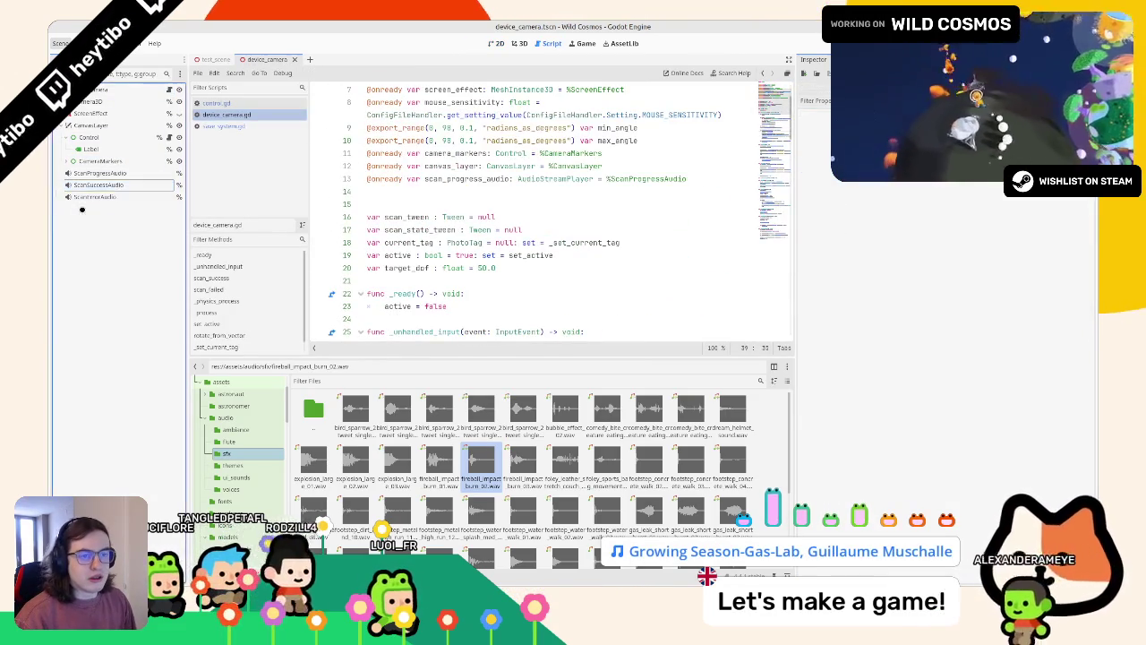
pyautogui.moveTo(94, 196)
pyautogui.mouseDown()
pyautogui.moveTo(385, 209)
pyautogui.moveTo(403, 192)
pyautogui.mouseUp()
pyautogui.doubleClick(453, 191)
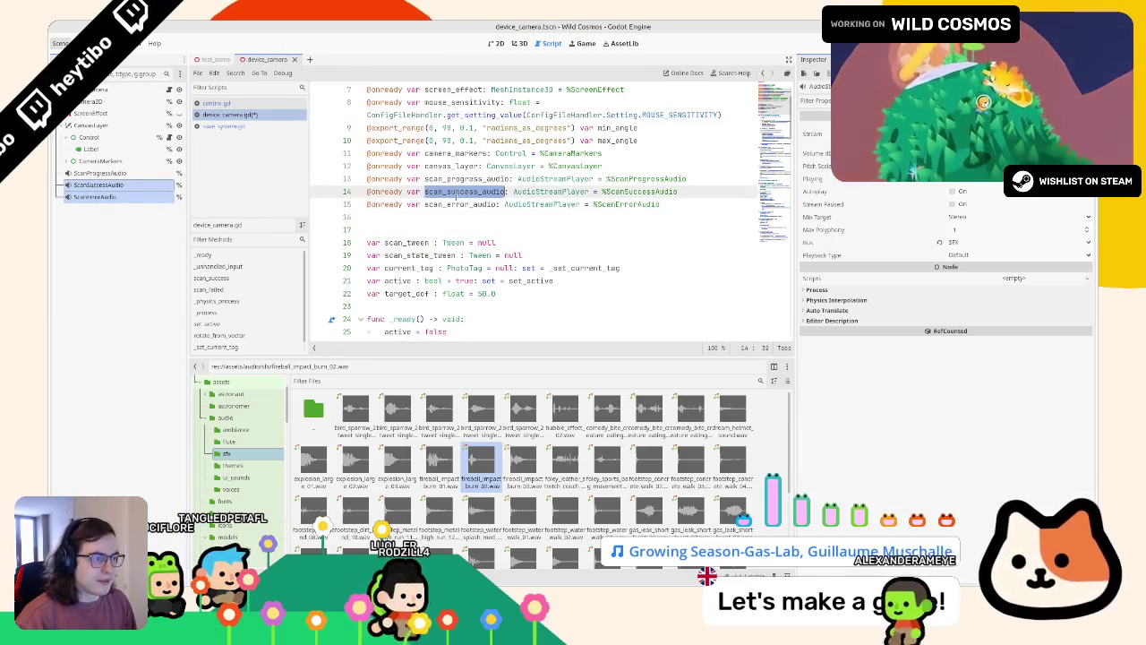
pyautogui.scroll(-9, 570, 227)
pyautogui.scroll(-8, 570, 227)
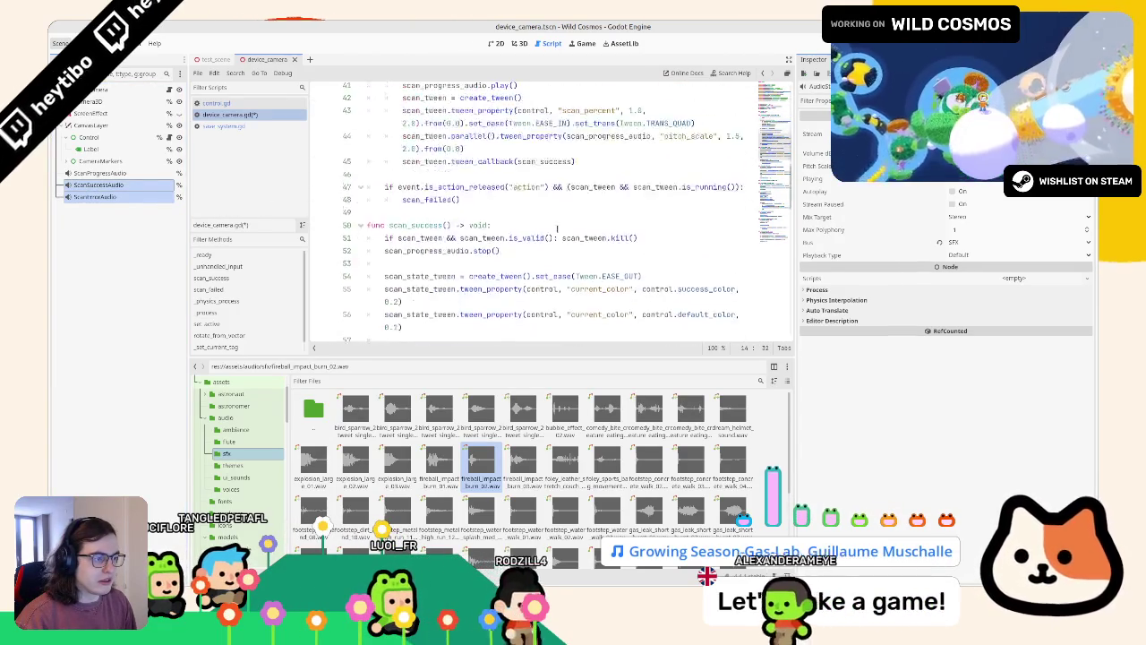
pyautogui.scroll(3, 516, 229)
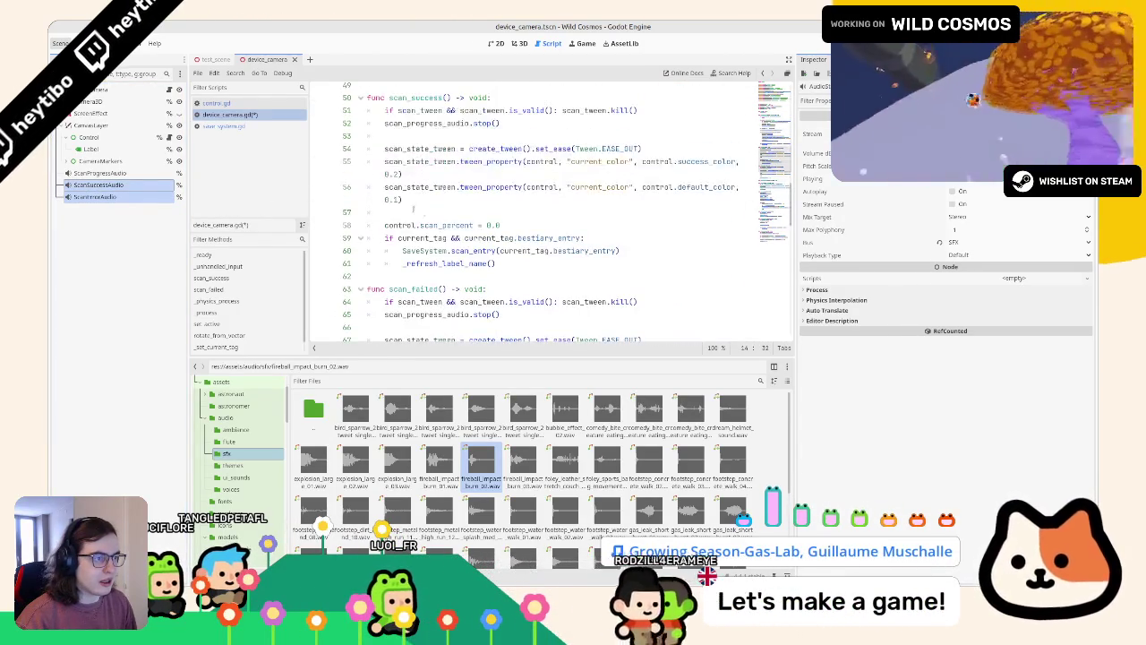
# Add scan_success_audio.play() after the progress-stop line in scan_success.
pyautogui.click(437, 135)
pyautogui.press('Return')
pyautogui.write('scan_success_audio.play()')
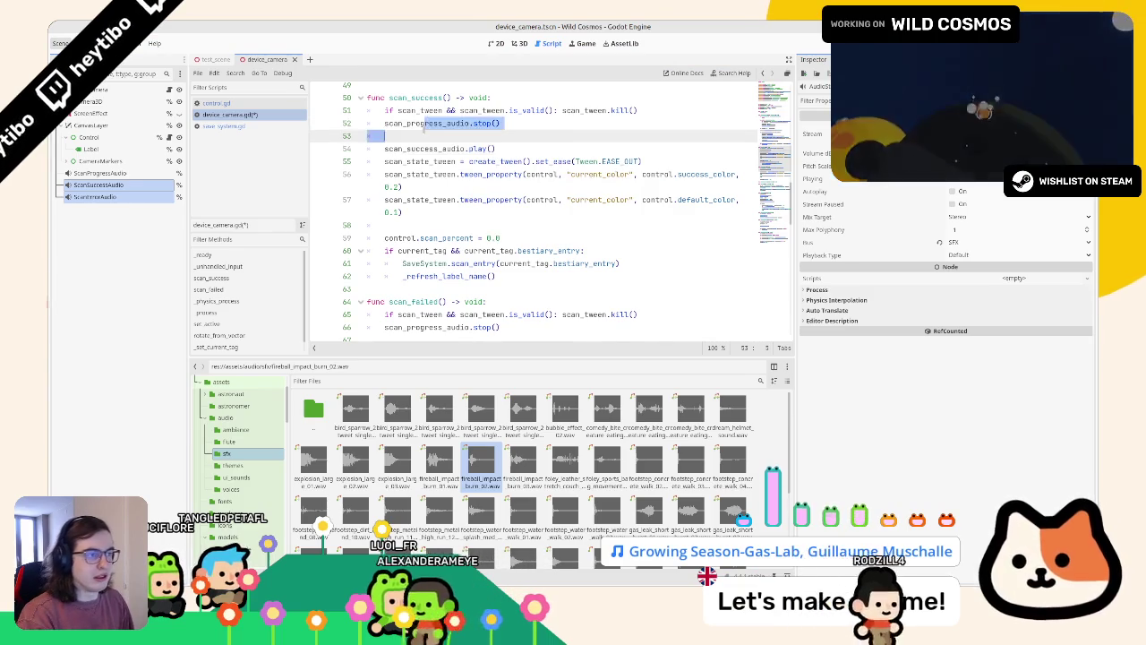
pyautogui.click(423, 139)
# Add scan_error_audio.play() at the end of scan_failed and run the game.
pyautogui.scroll(-5, 423, 139)
pyautogui.click(442, 263)
pyautogui.press('Return')
pyautogui.write('scan')
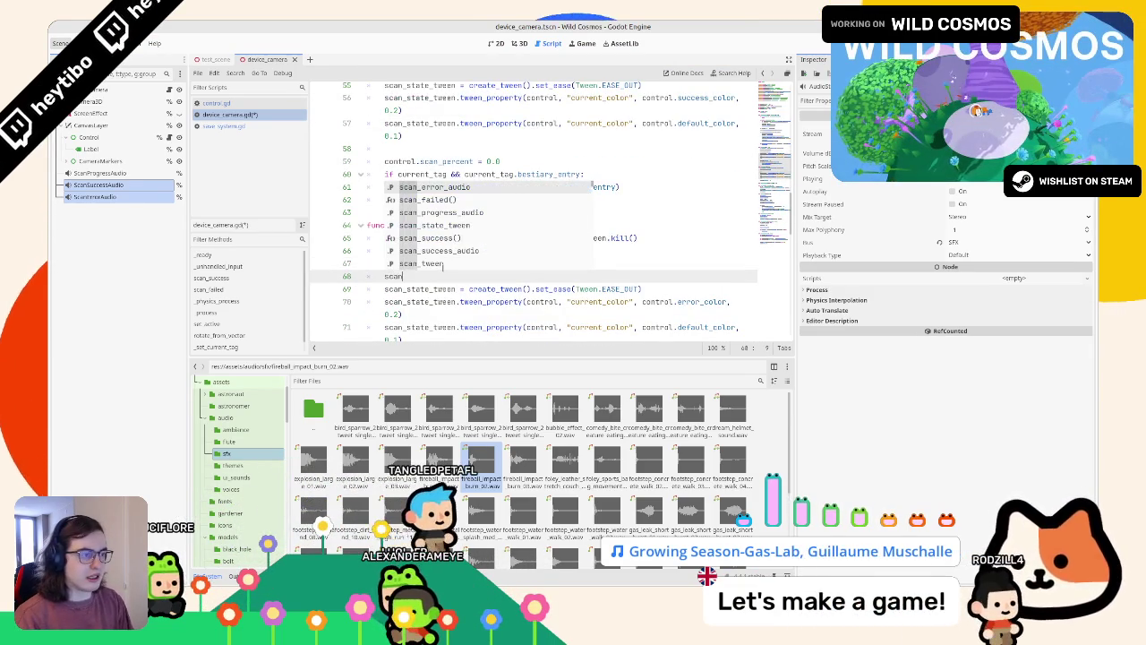
pyautogui.press('Return')
pyautogui.write('.pl')
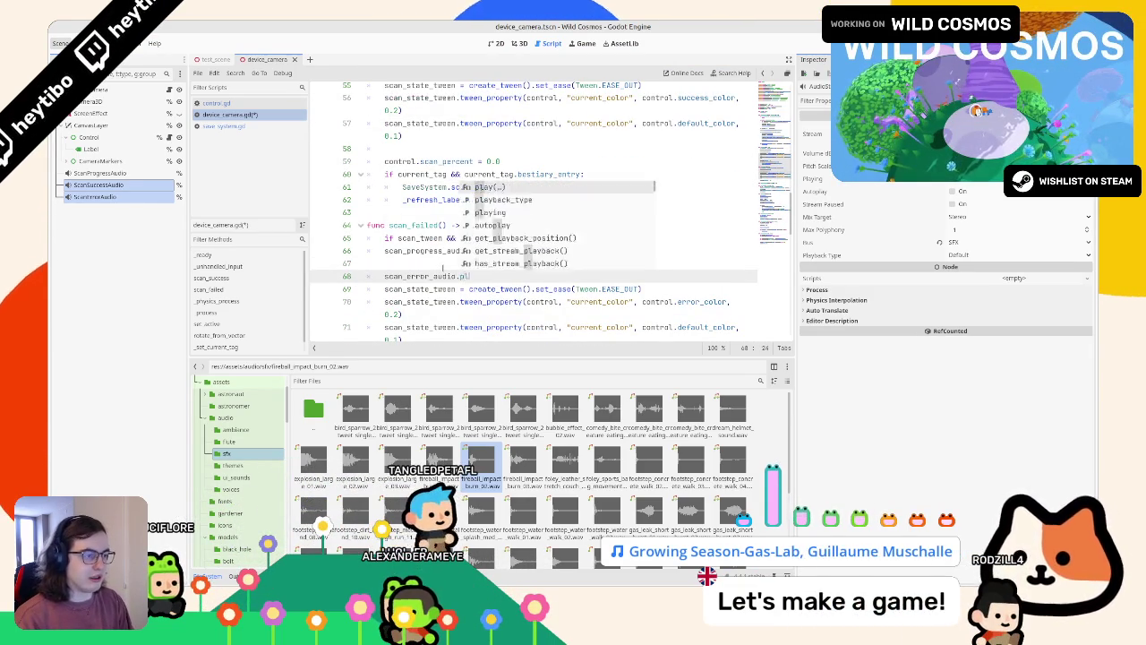
pyautogui.press('Return')
pyautogui.press('F5')
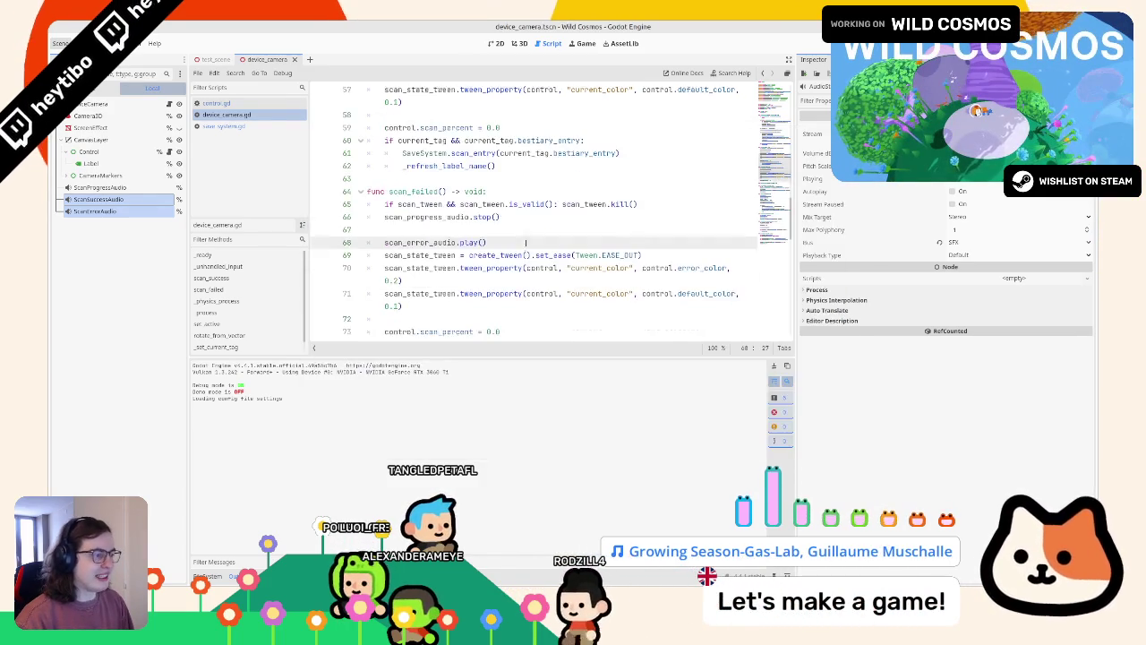
# Set current_color_overlay.a to 0.6 in control.gd and run the game to check it.
pyautogui.click(260, 124)
pyautogui.scroll(-10, 437, 221)
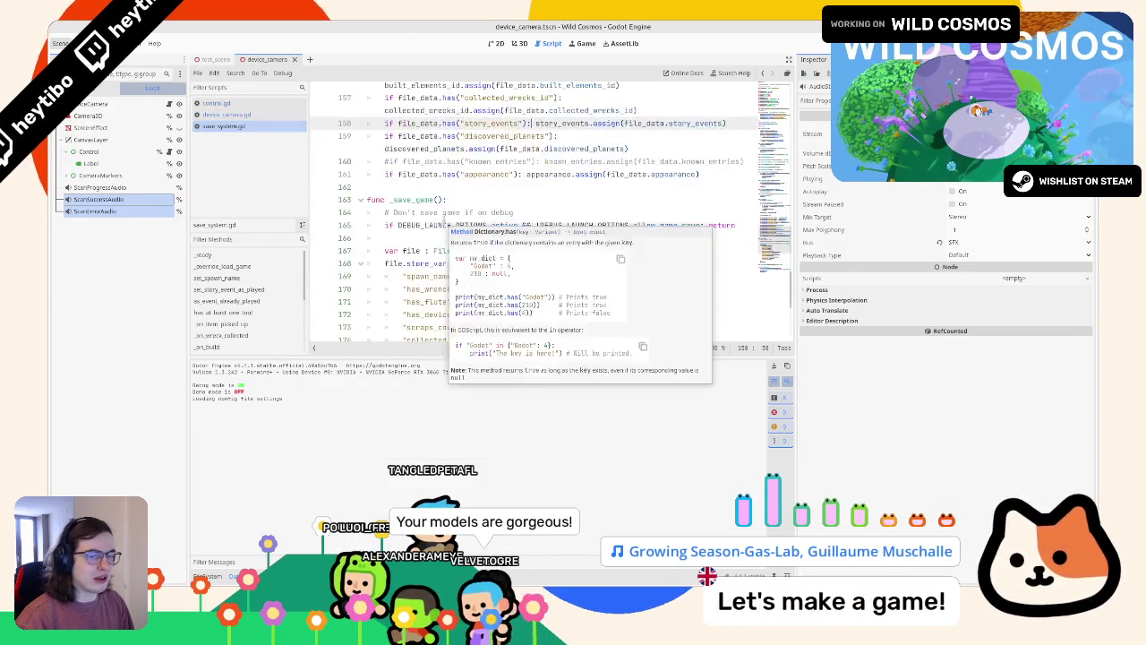
pyautogui.click(258, 103)
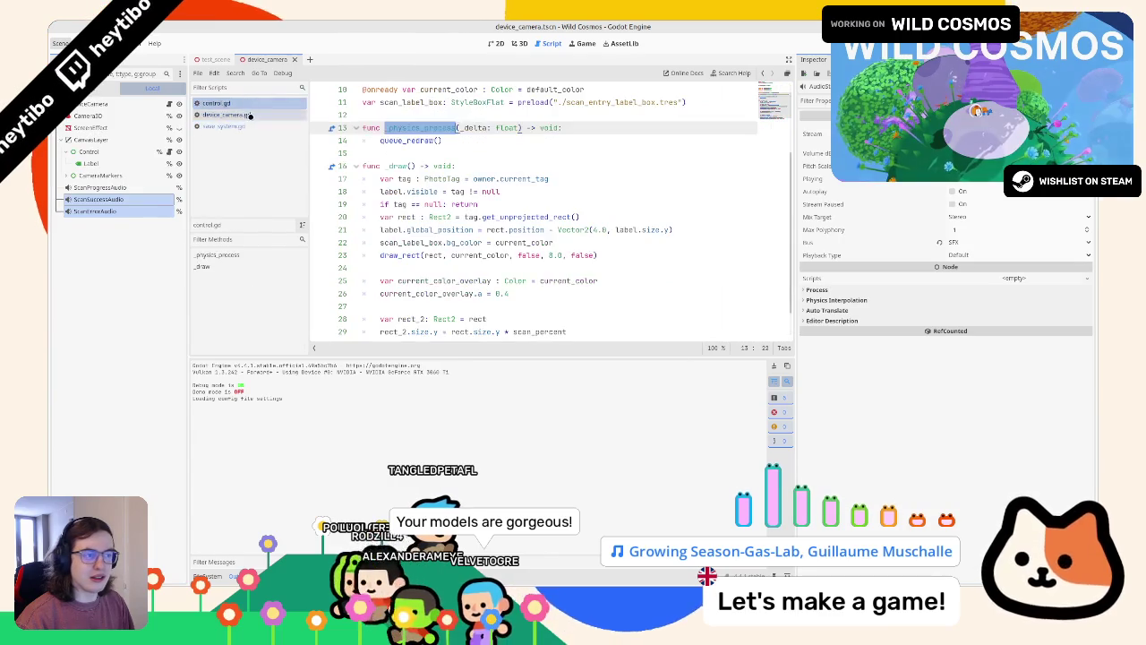
pyautogui.click(258, 126)
pyautogui.click(258, 114)
pyautogui.click(258, 103)
pyautogui.scroll(-3, 544, 260)
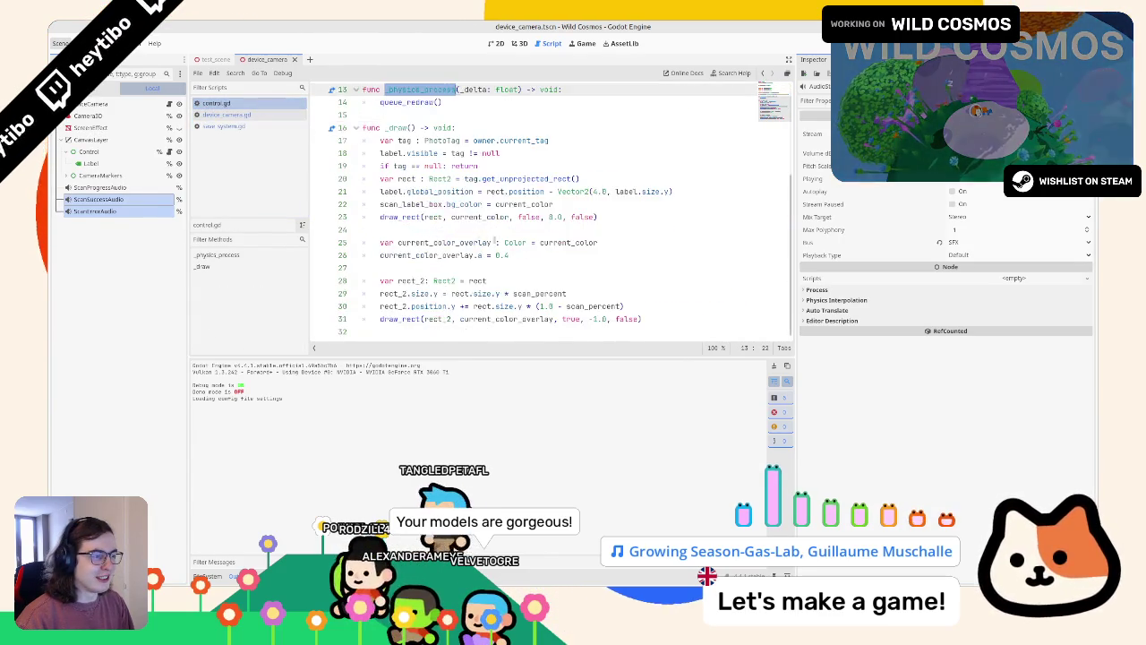
pyautogui.click(544, 266)
pyautogui.write('6')
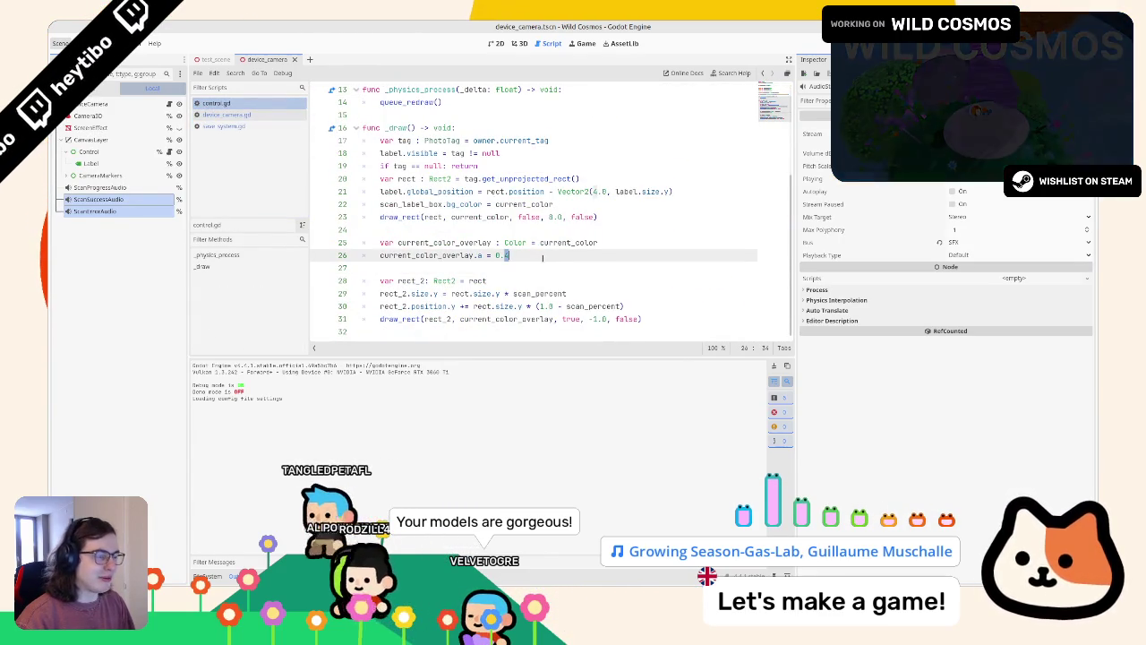
pyautogui.press('F5')
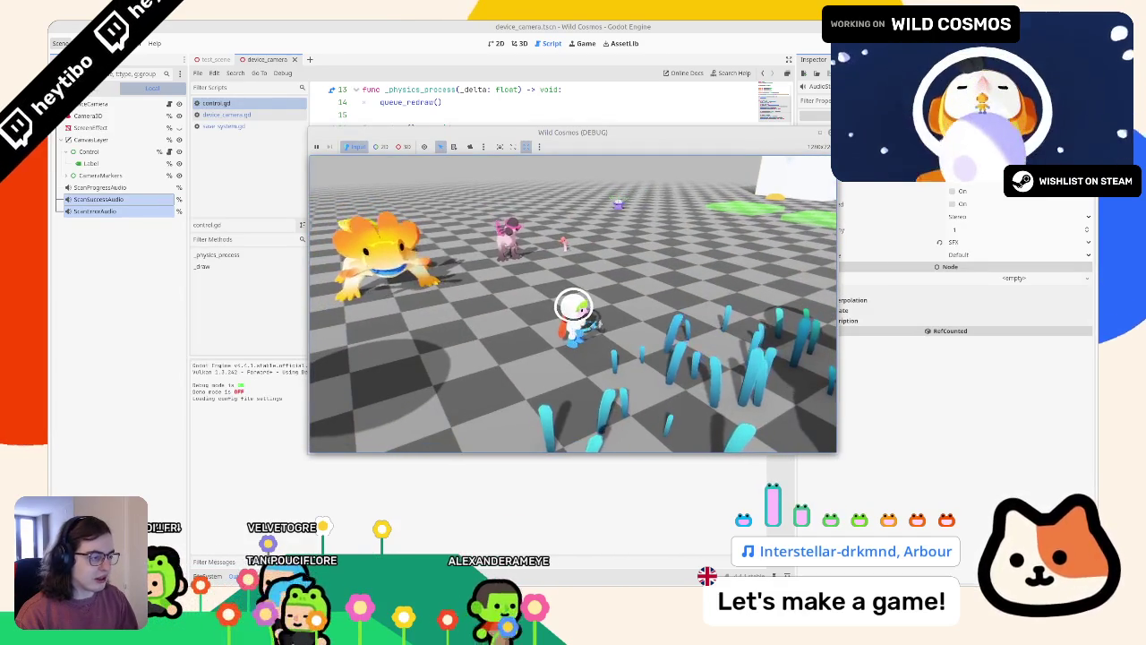
# View the Crested dodo chicks and Pygmy helmetheads bestiary entries in-game, then stop the game.
pyautogui.press('Tab')
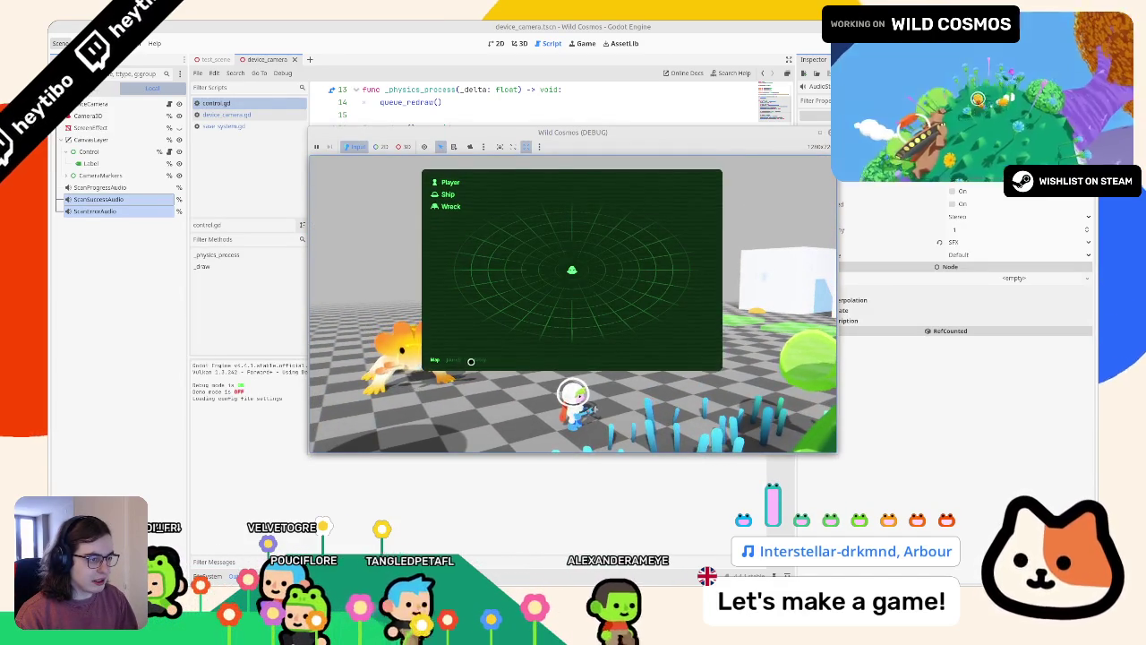
pyautogui.press('super+Up')
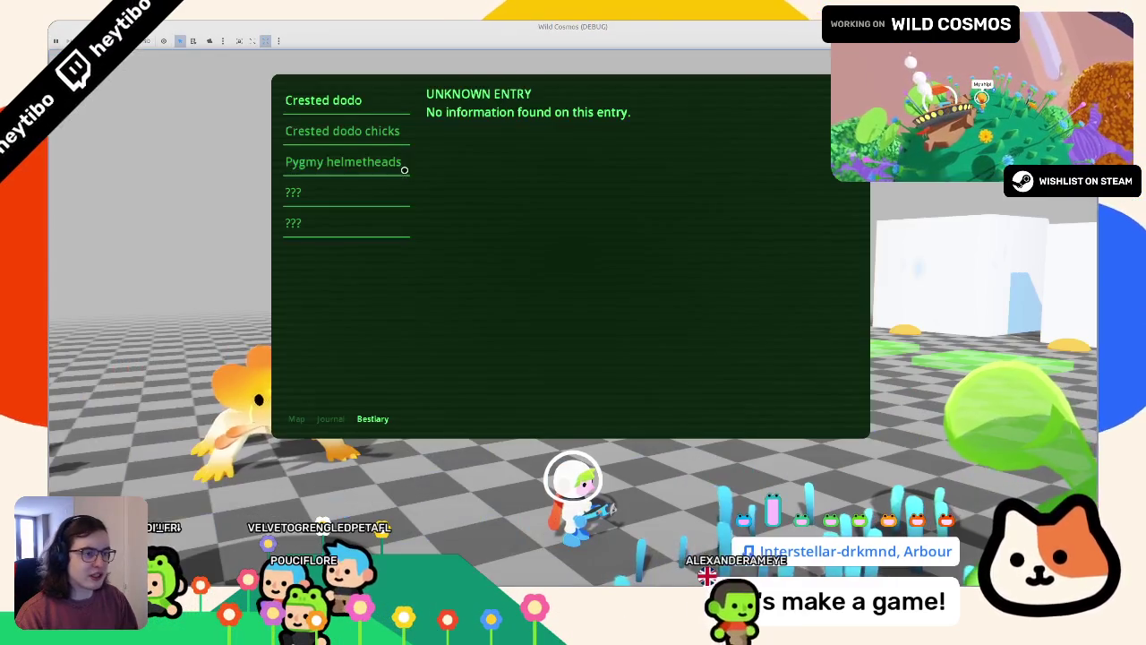
pyautogui.click(384, 152)
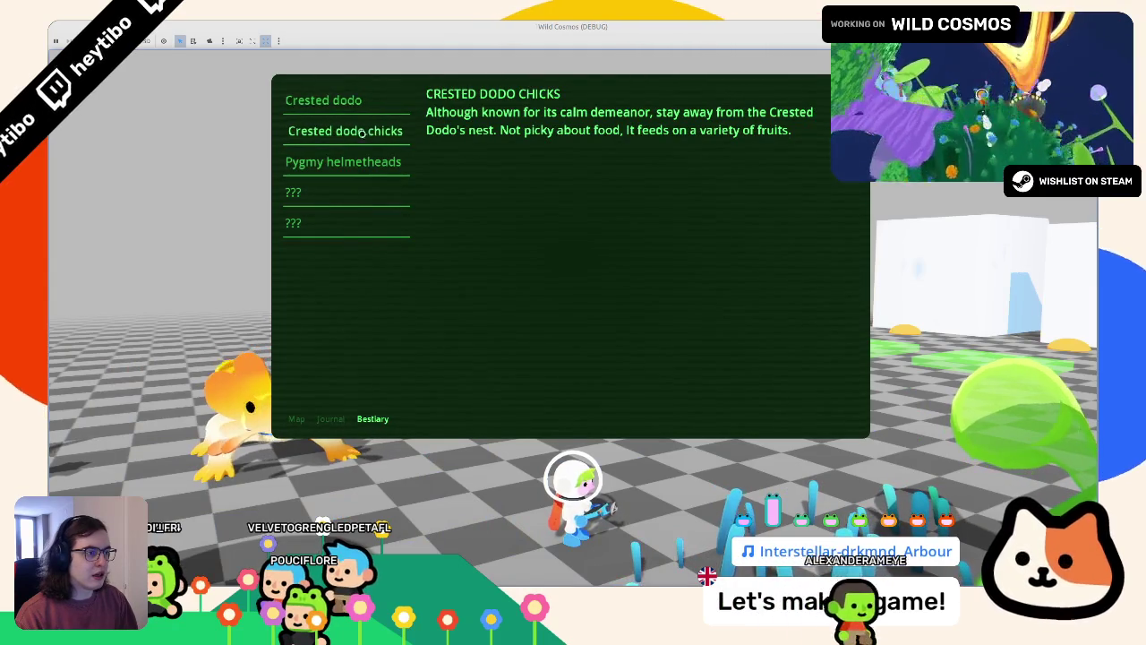
pyautogui.click(335, 163)
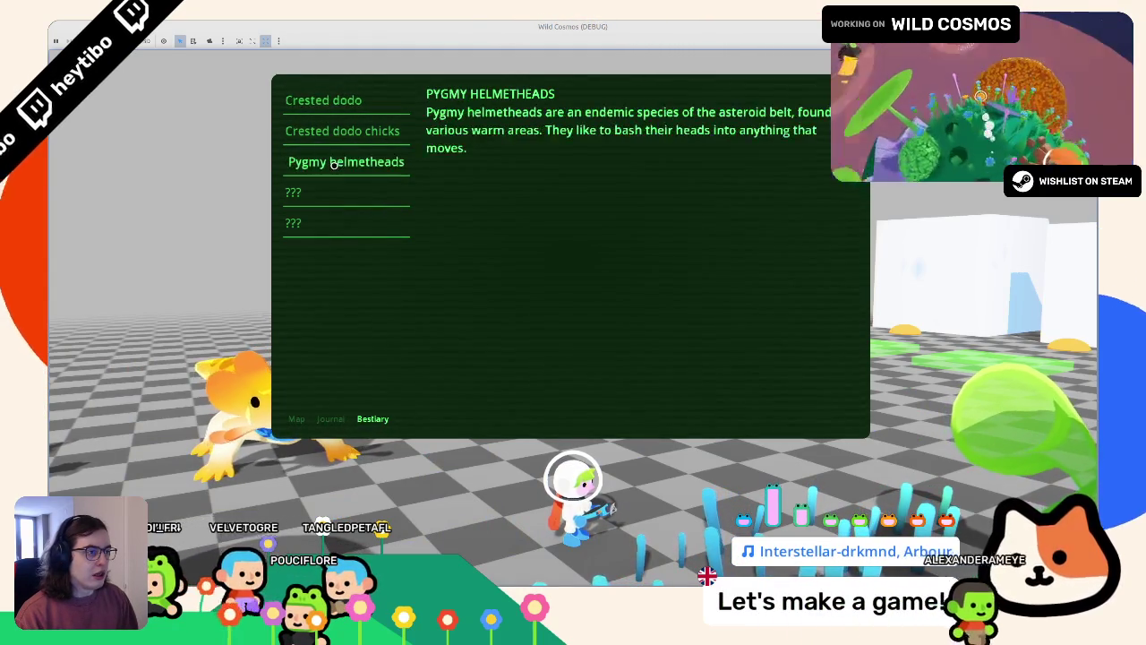
pyautogui.press('F8')
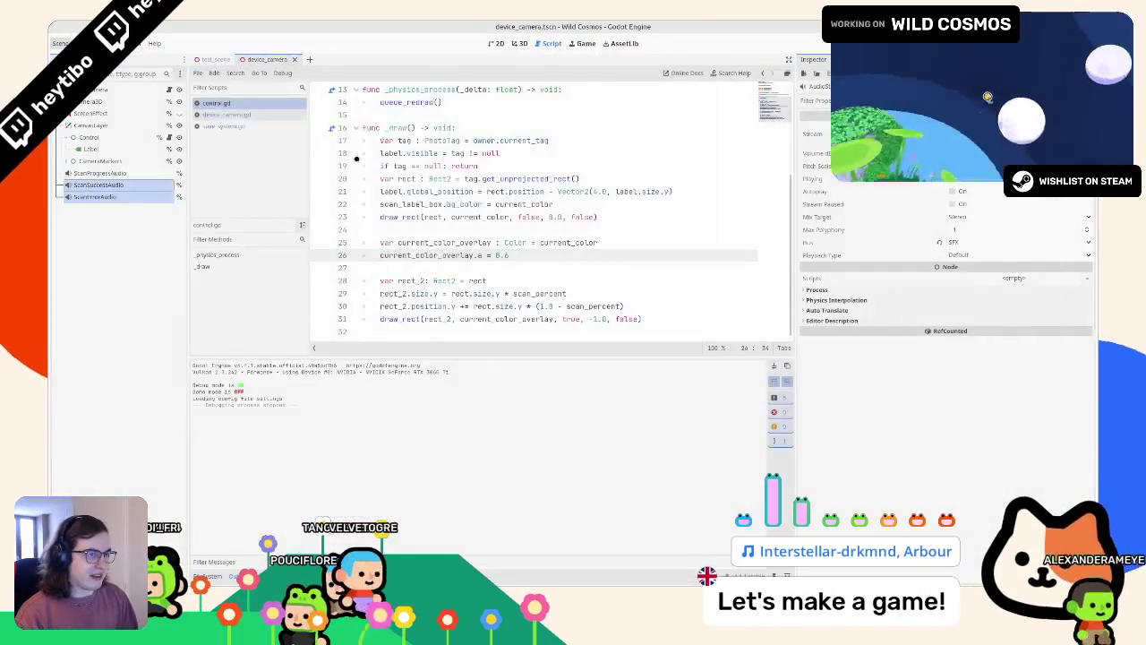
# Filter the project files for 'helmet', open the helmet_head.tres entry in the inspector, and run the game.
pyautogui.click(207, 576)
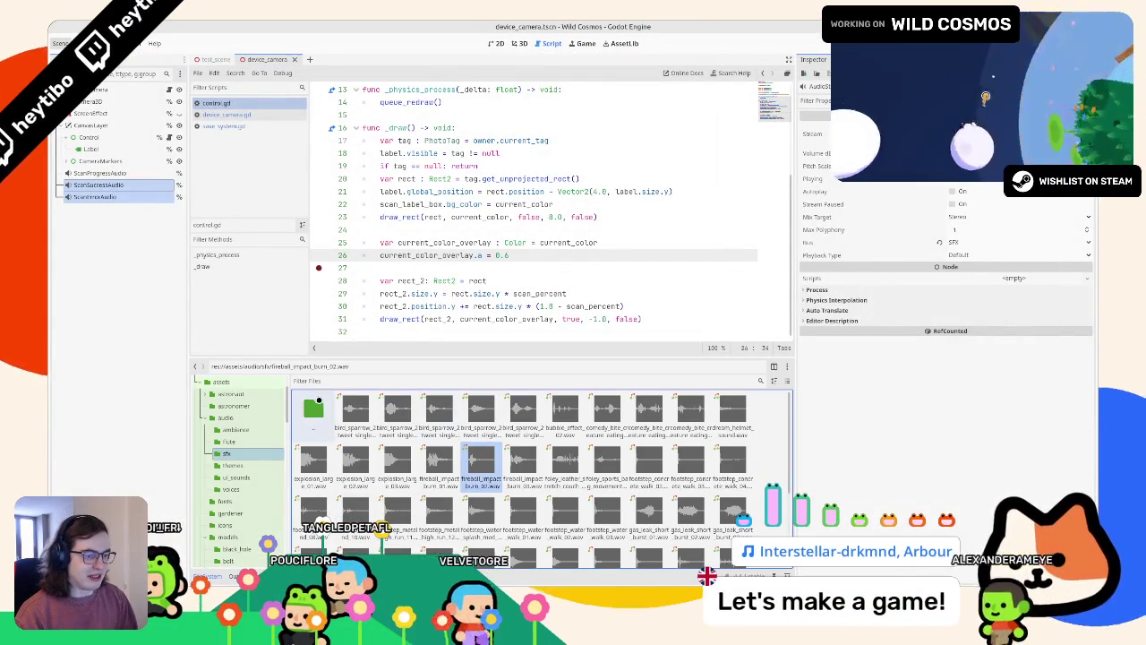
pyautogui.click(366, 382)
pyautogui.write('pigmy')
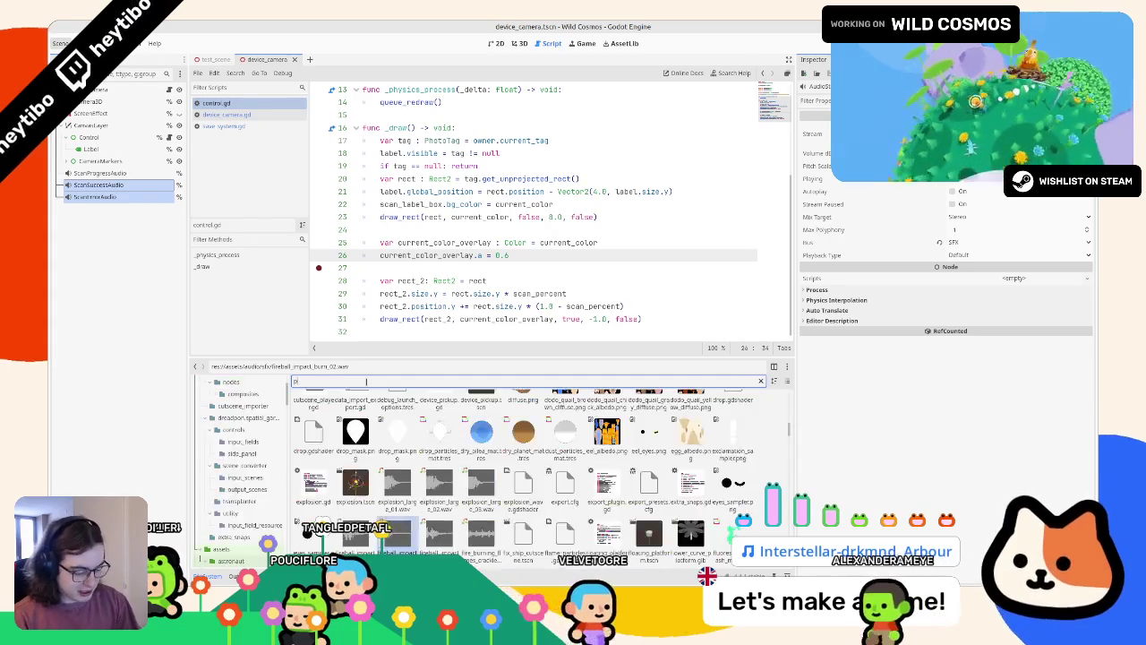
pyautogui.press('BackSpace')
pyautogui.press('BackSpace')
pyautogui.press('BackSpace')
pyautogui.write('helmet')
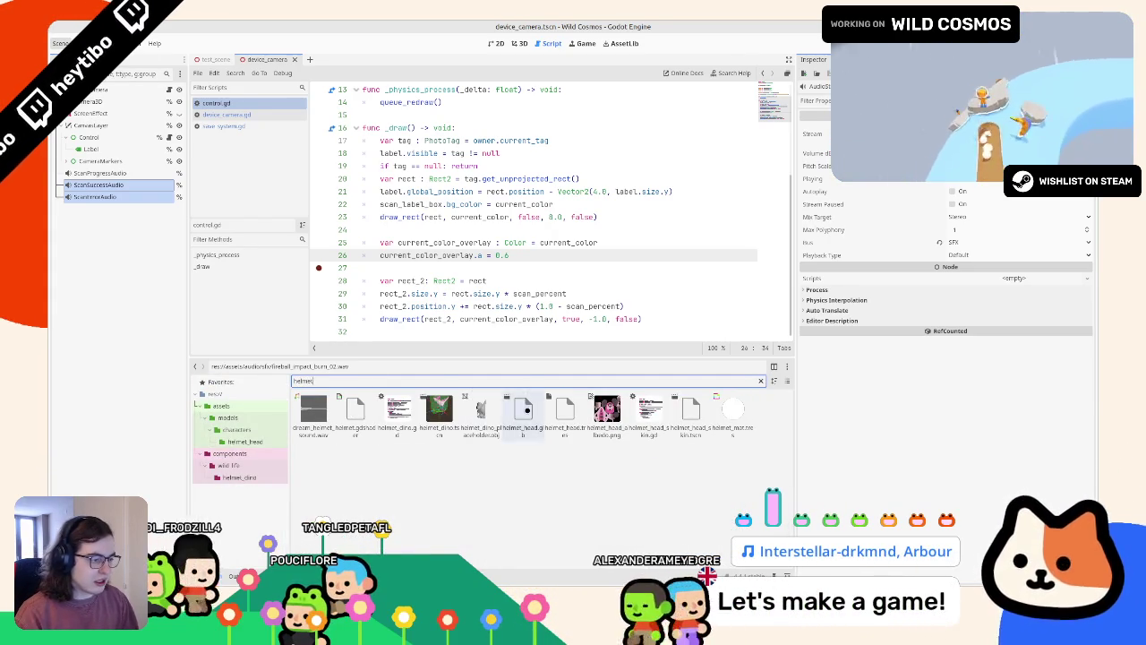
pyautogui.doubleClick(523, 411)
pyautogui.press('Escape')
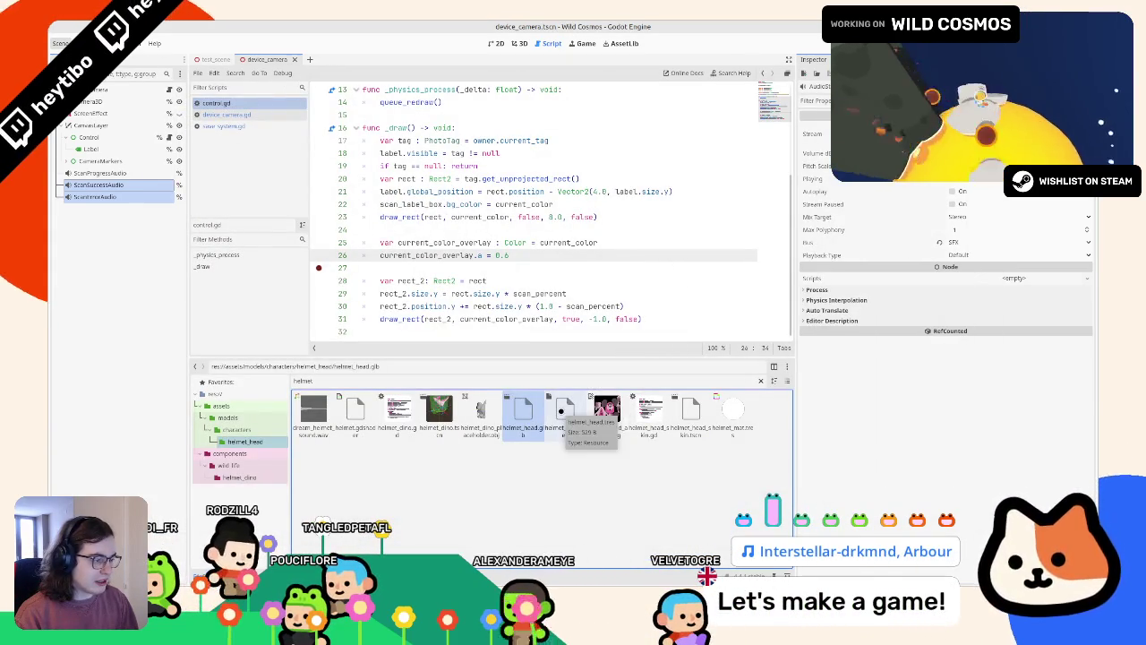
pyautogui.doubleClick(564, 410)
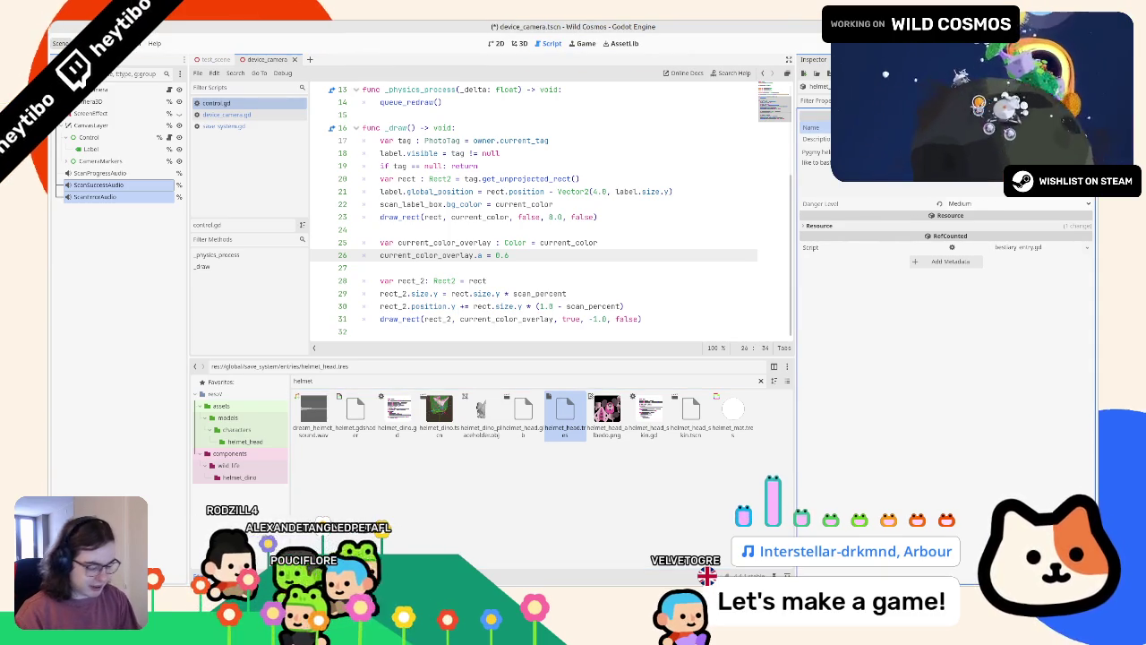
pyautogui.press('F5')
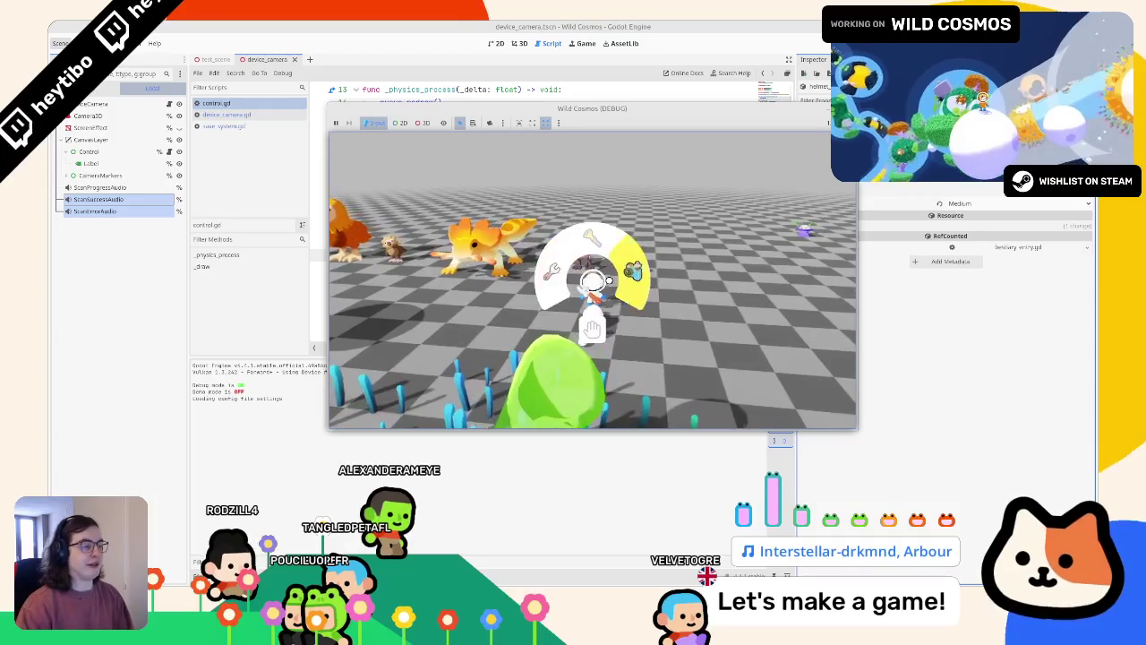
# Close the running game with Alt+Tab and return to control.gd in the editor.
pyautogui.hotkey('alt', 'Tab')
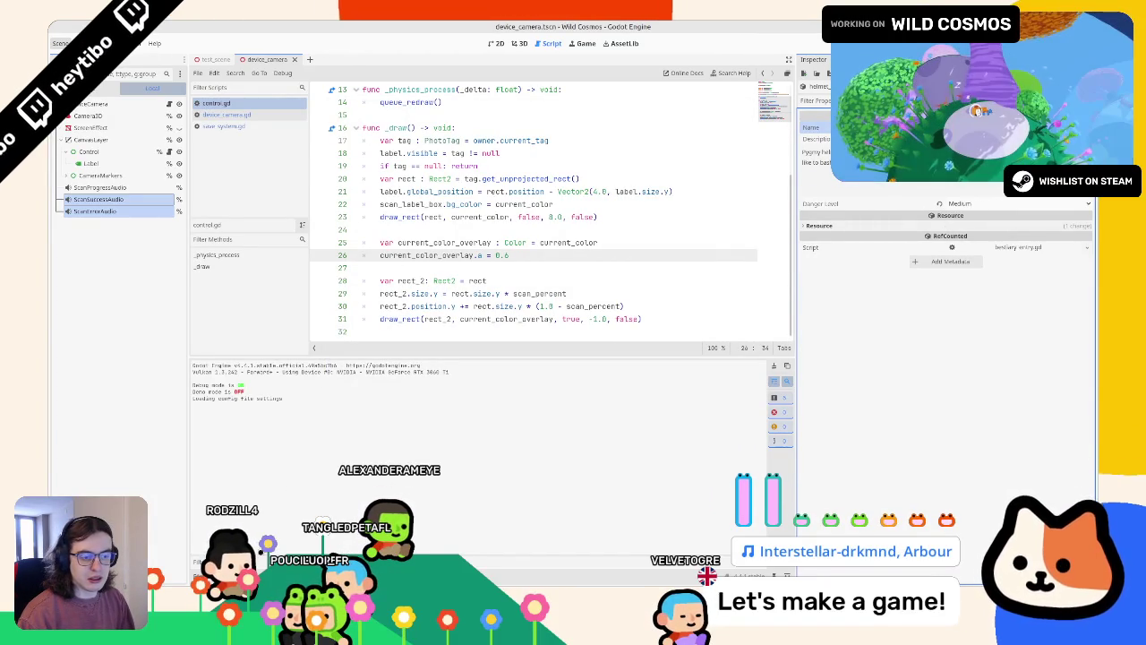
# Clear the file filter and inspect the water_eel, crested_dodo_chicks, crested_dodo and bearded_gecko entries.
pyautogui.hotkey('alt', 'f')
pyautogui.click(760, 381)
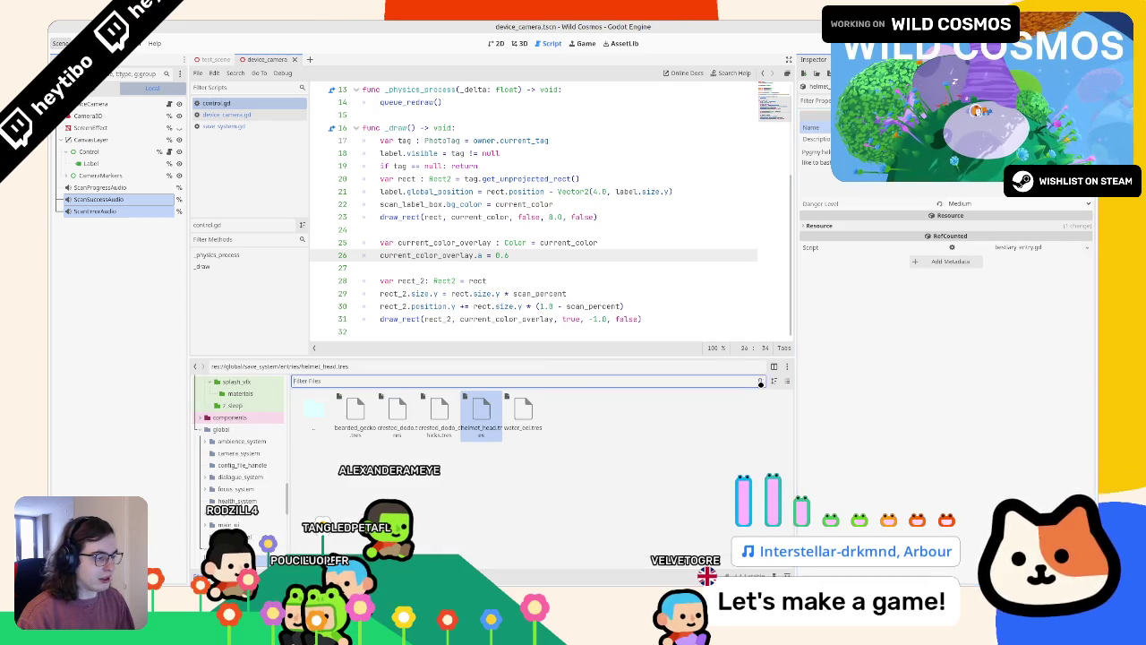
pyautogui.click(526, 422)
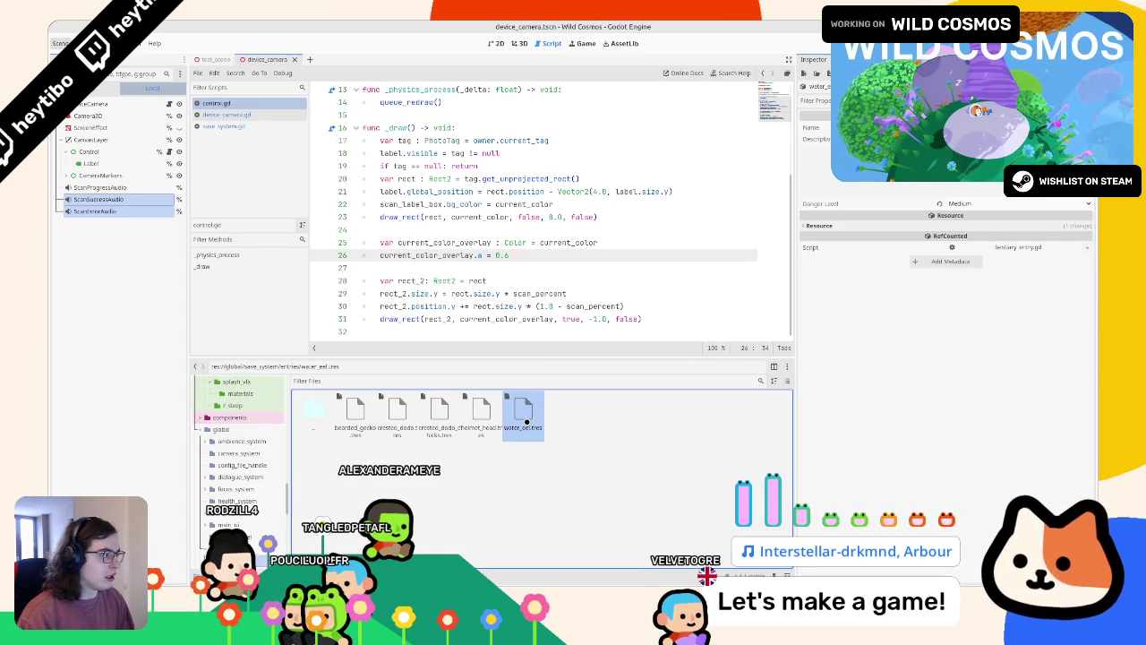
pyautogui.click(426, 415)
pyautogui.click(397, 416)
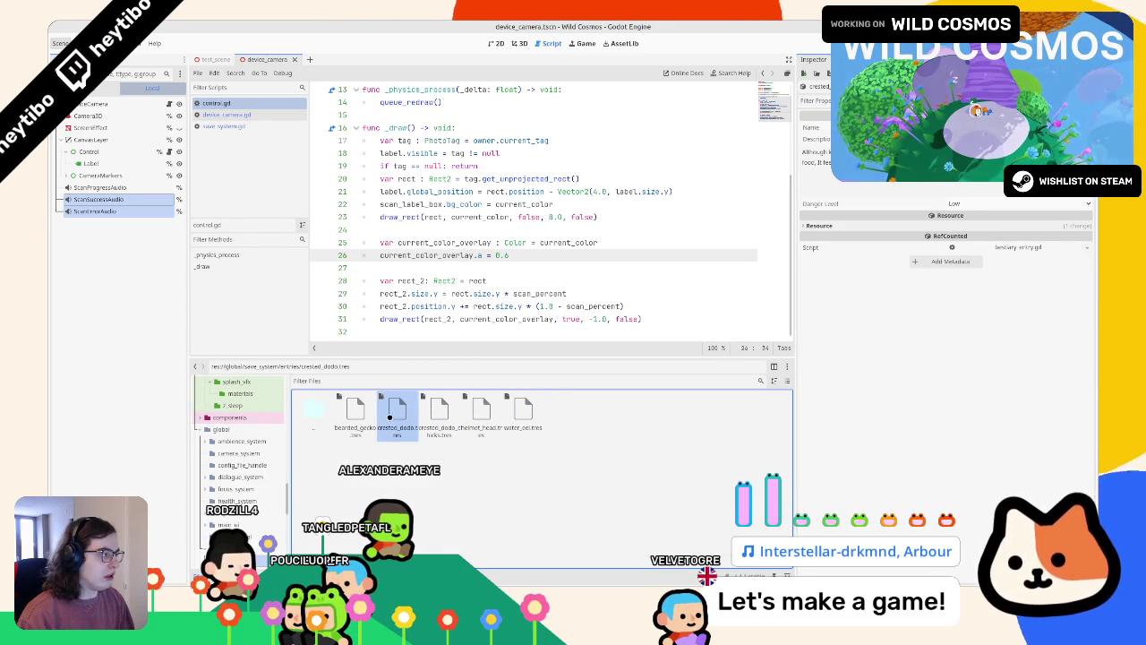
pyautogui.click(361, 417)
# Set the bearded_gecko entry's Danger Level to High and run the game.
pyautogui.click(980, 204)
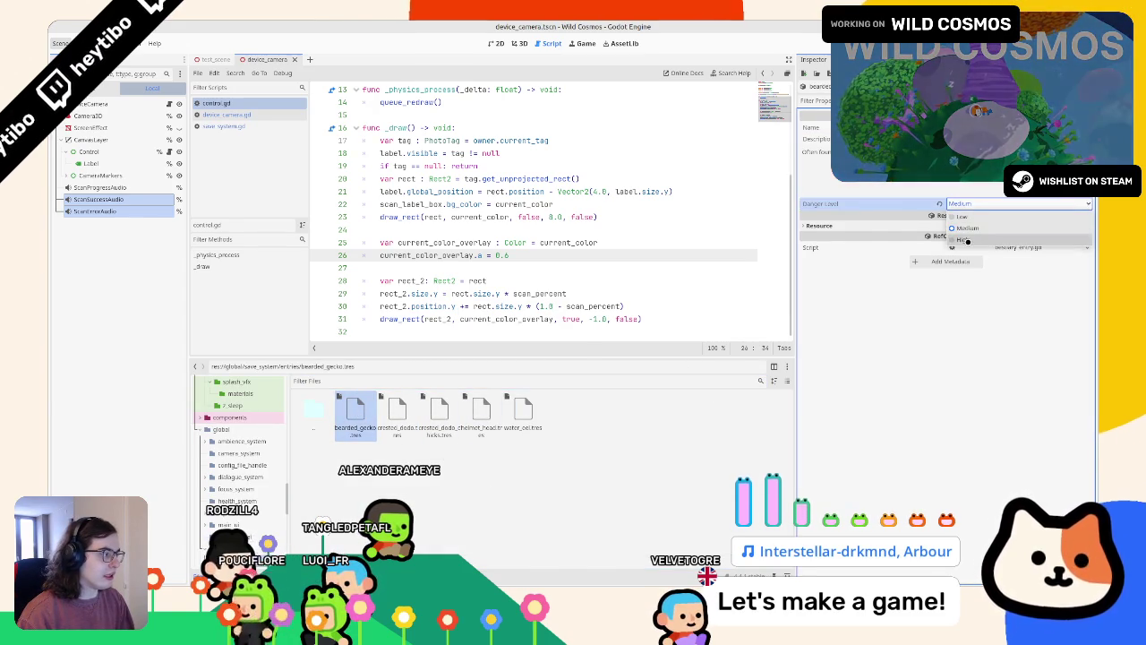
pyautogui.click(986, 241)
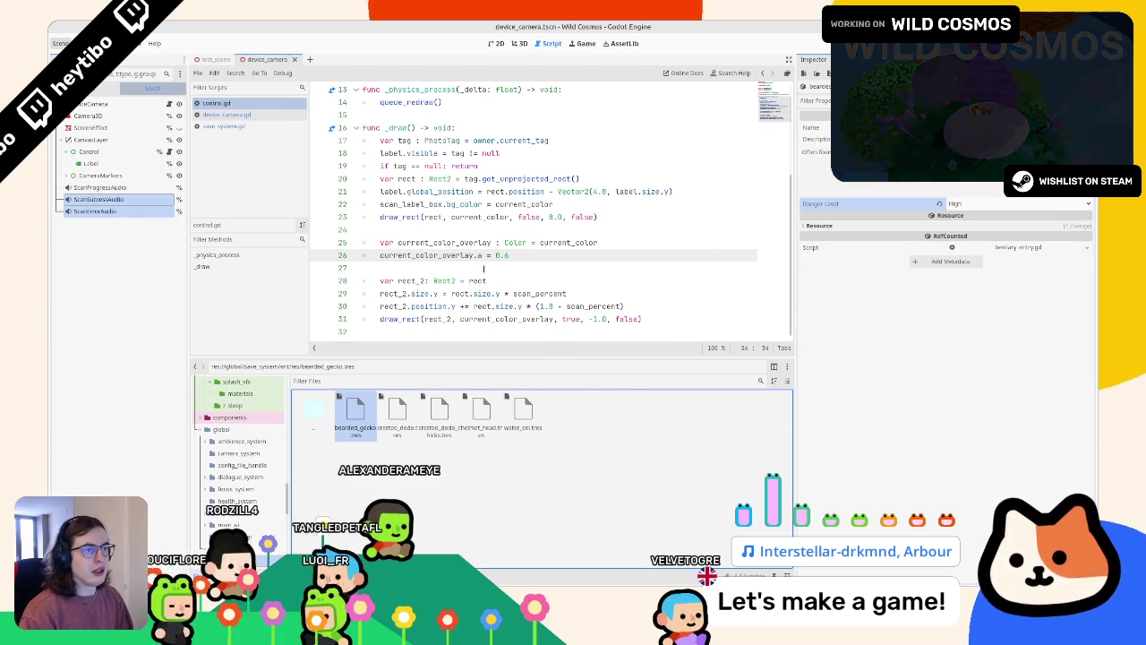
pyautogui.press('F5')
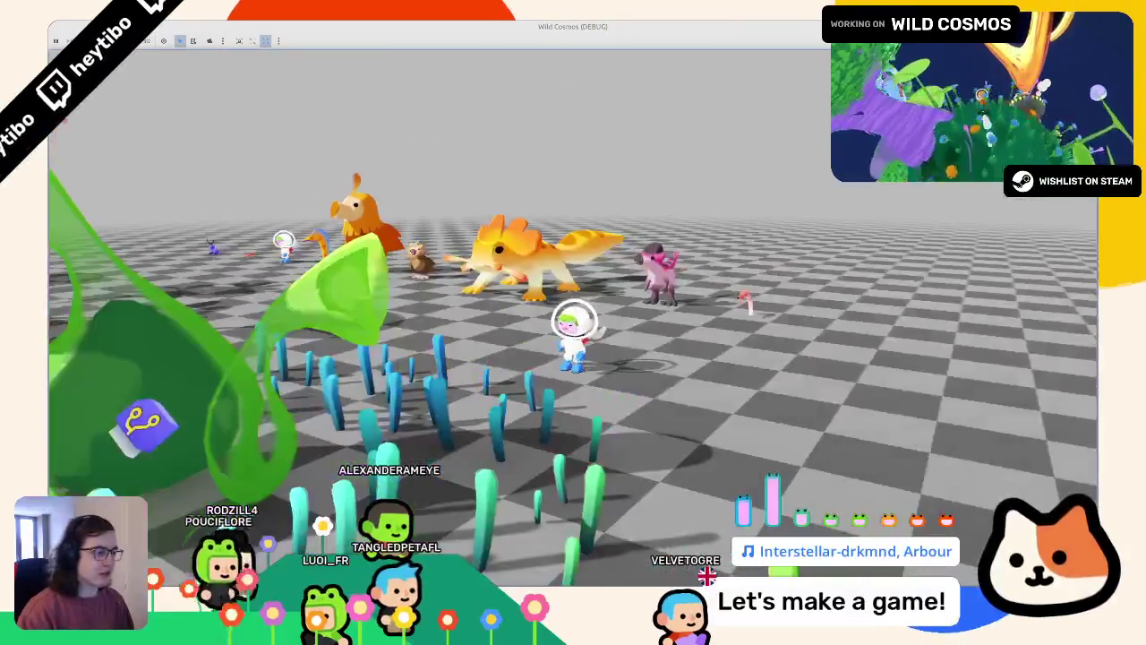
# In the game, choose the camera tool from the tool wheel to scan the pink creature.
pyautogui.press('Tab')
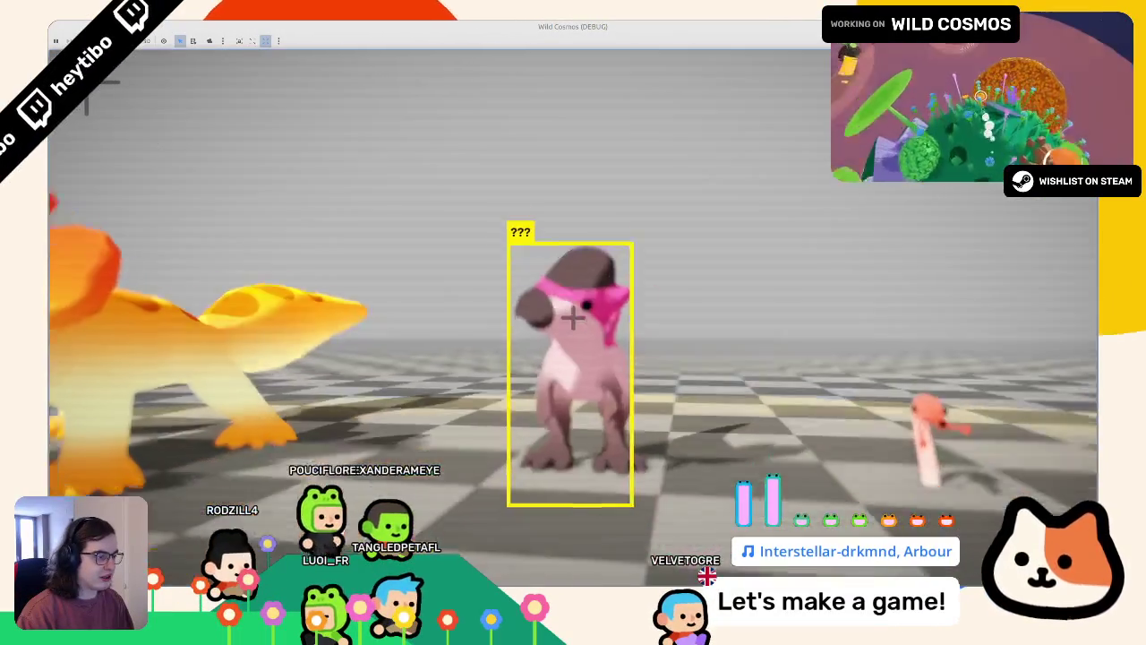
pyautogui.press('Escape')
pyautogui.press('Tab')
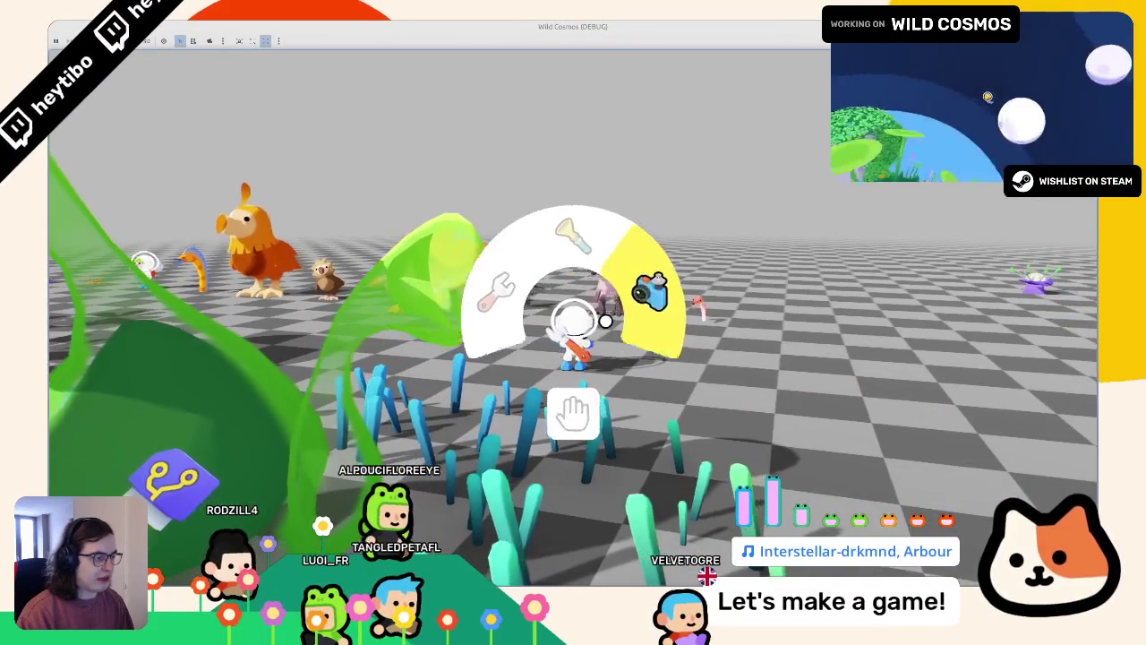
pyautogui.click(606, 320)
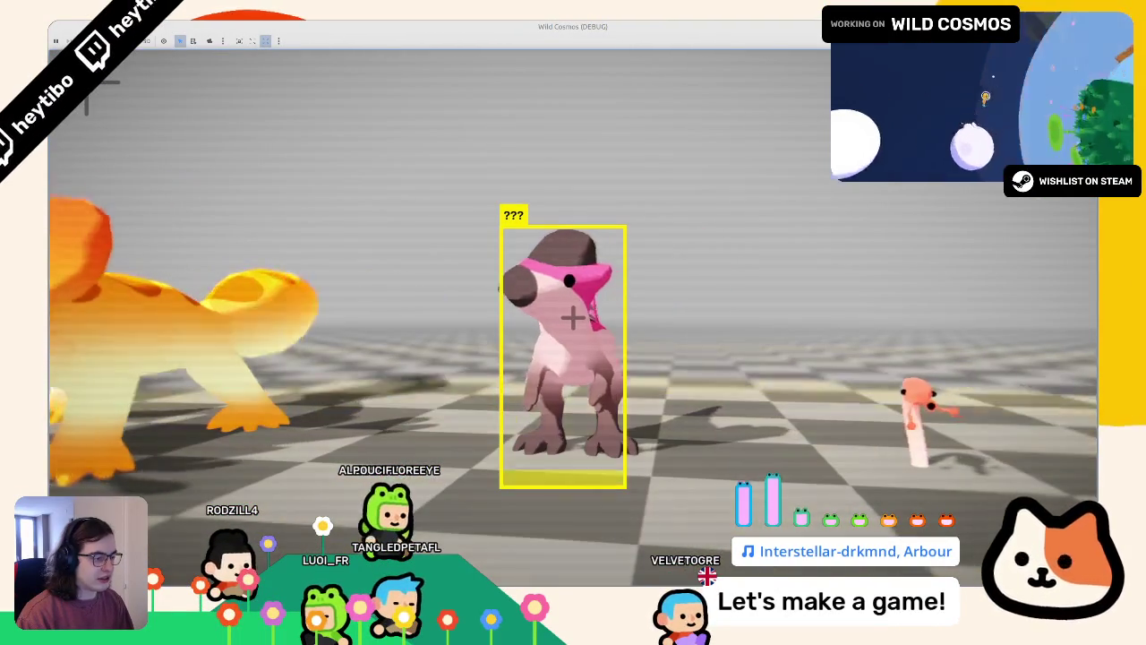